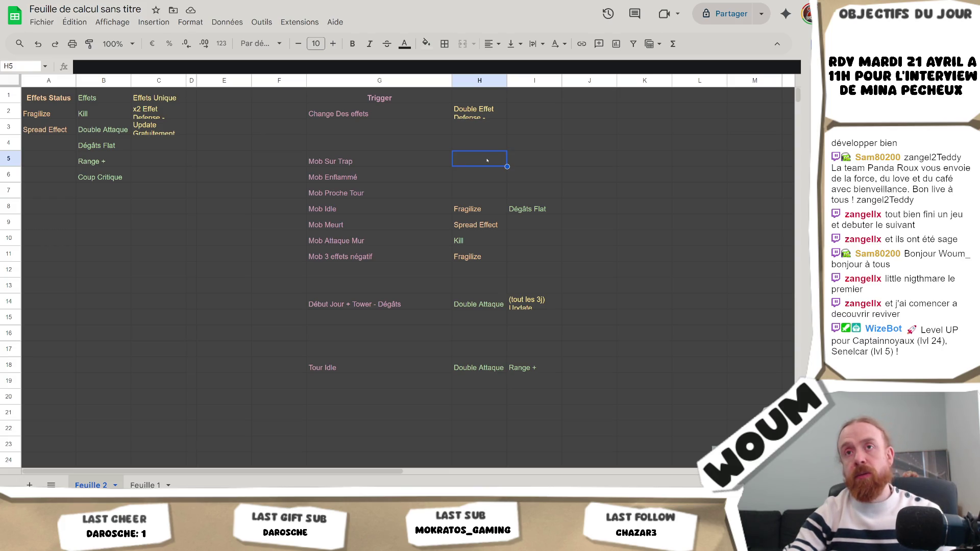
Step: Look over cell B7 in the effects list and the trigger cells near Mob 3 and H5
left_click(114, 189)
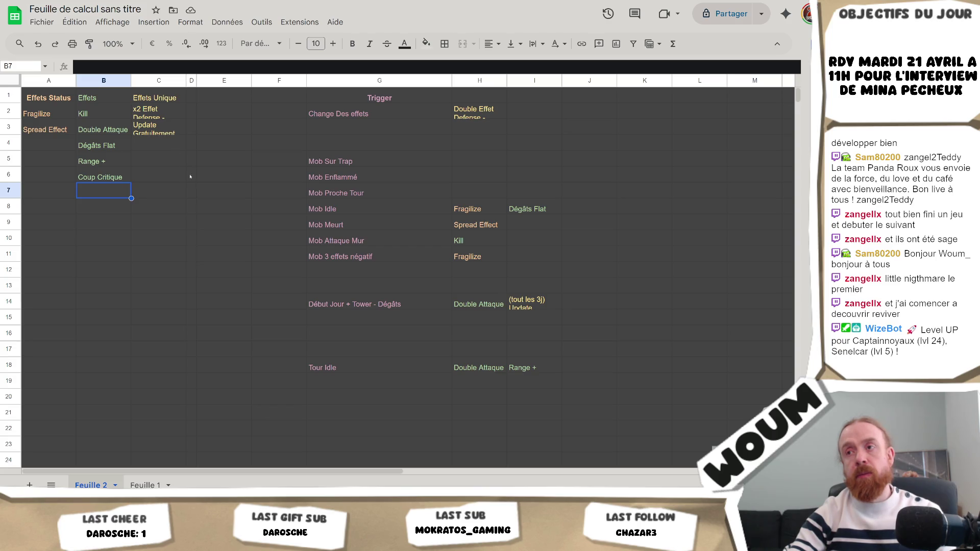
left_click(378, 261)
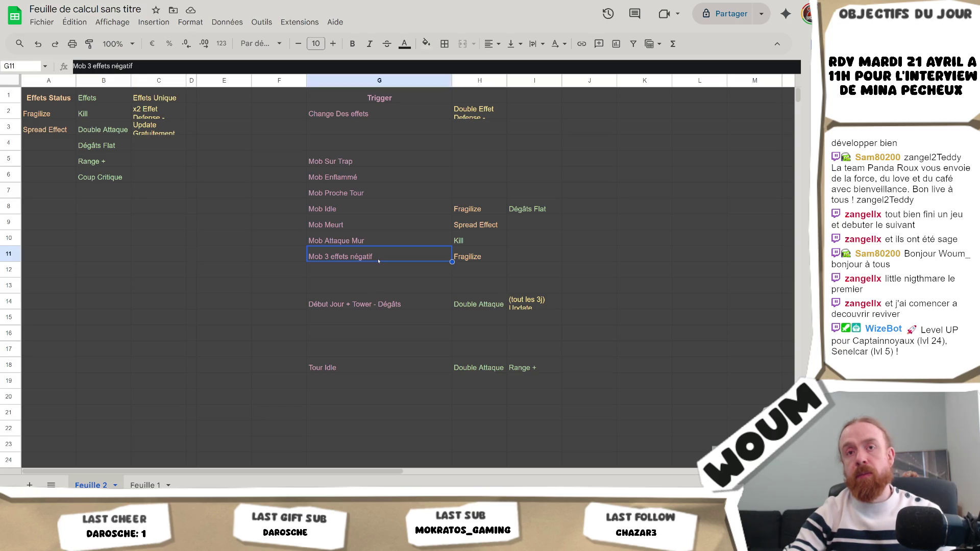
key("Down")
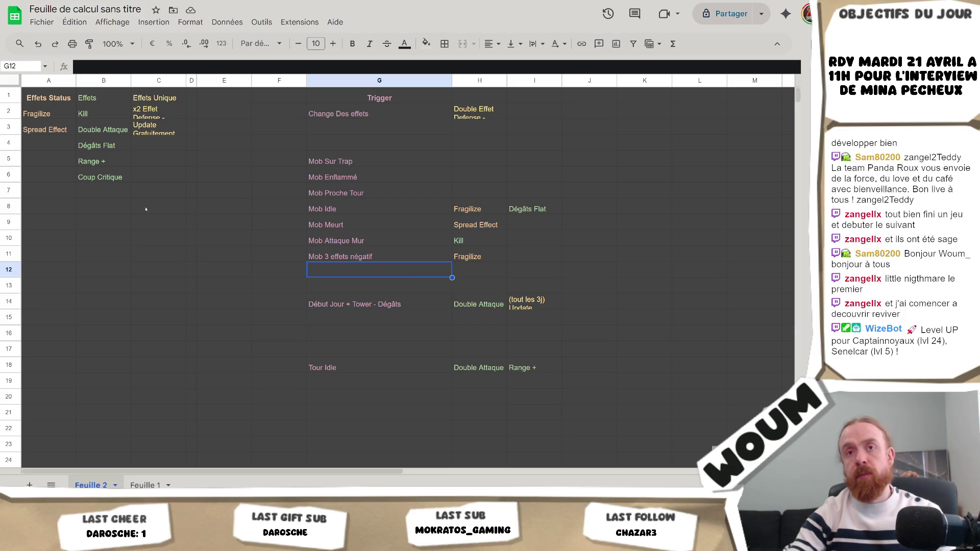
left_click(84, 198)
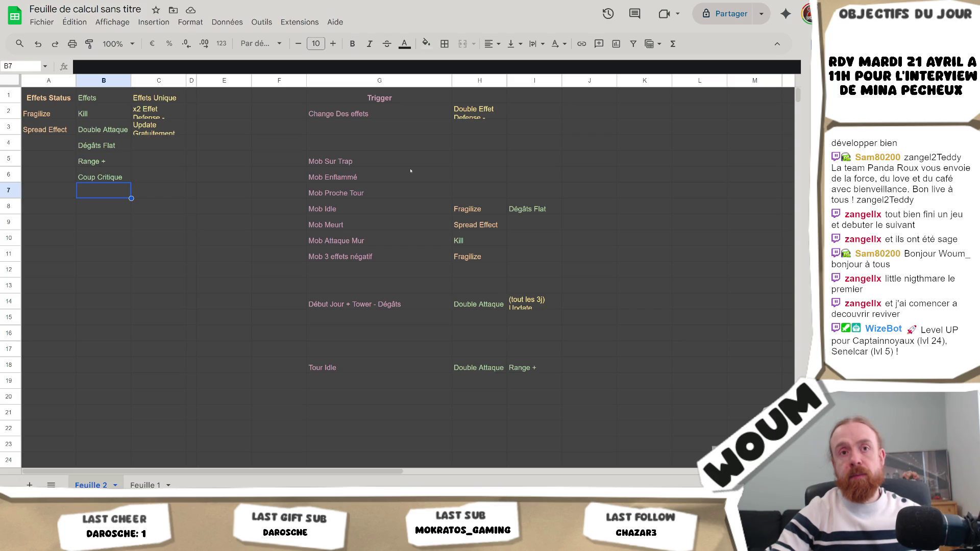
left_click(471, 163)
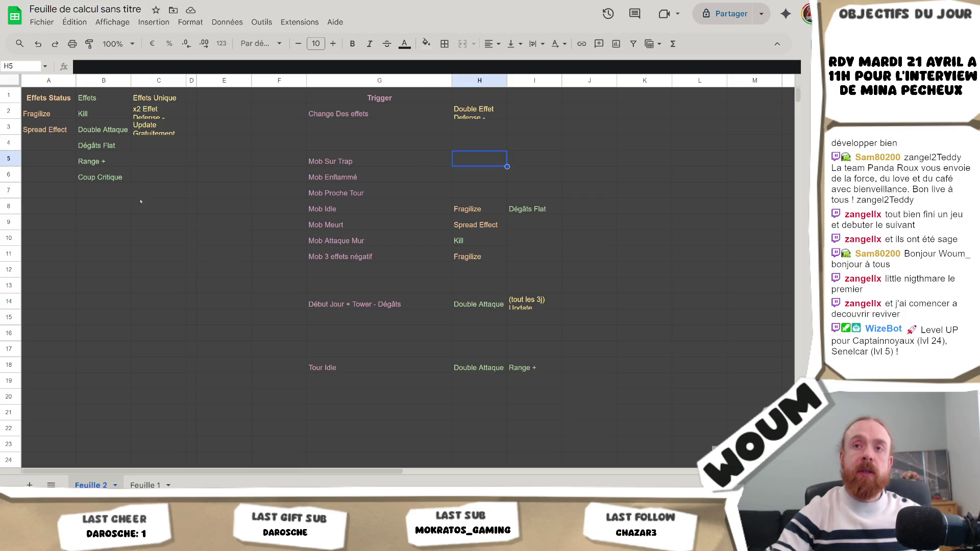
left_click(106, 196)
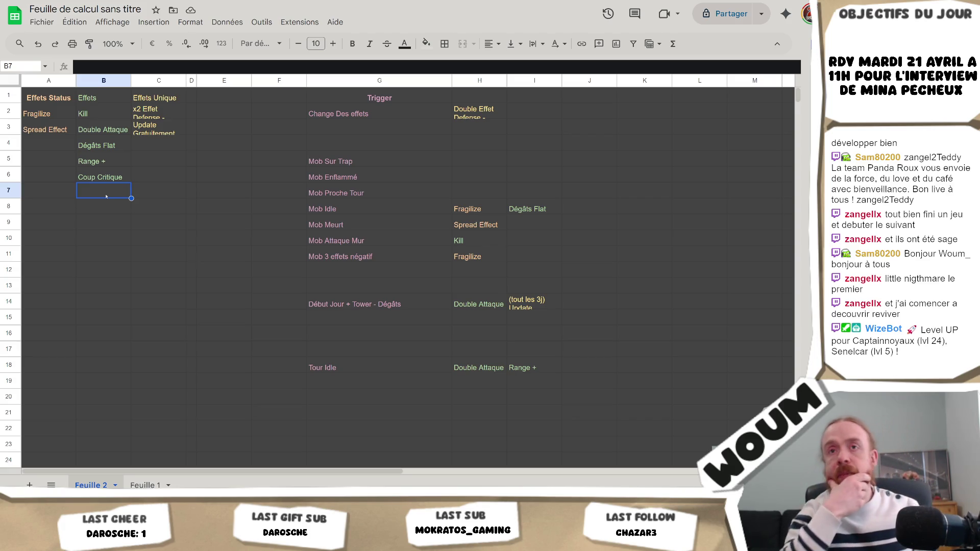
Step: Add 'Sensible' in A4, styled like the Fragilize cell A2
left_click(43, 150)
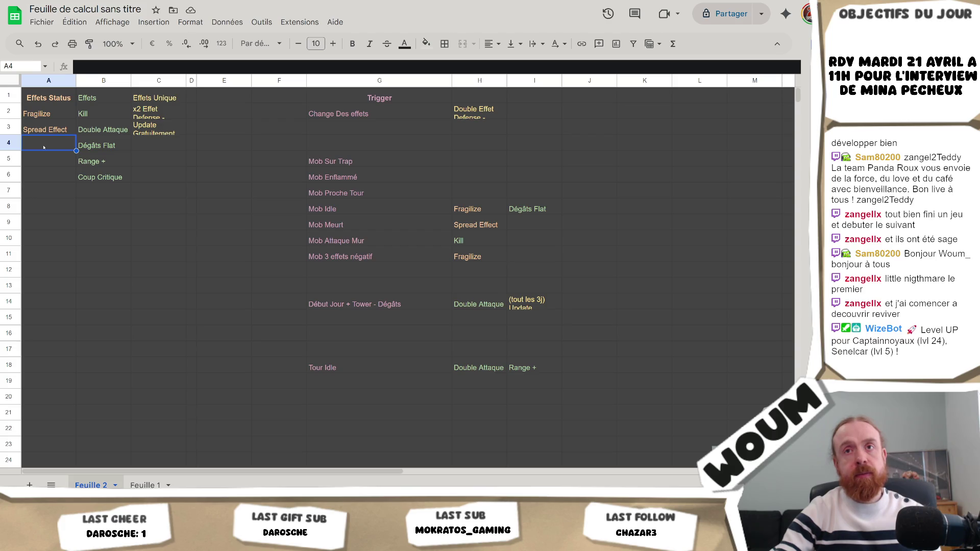
left_click(51, 113)
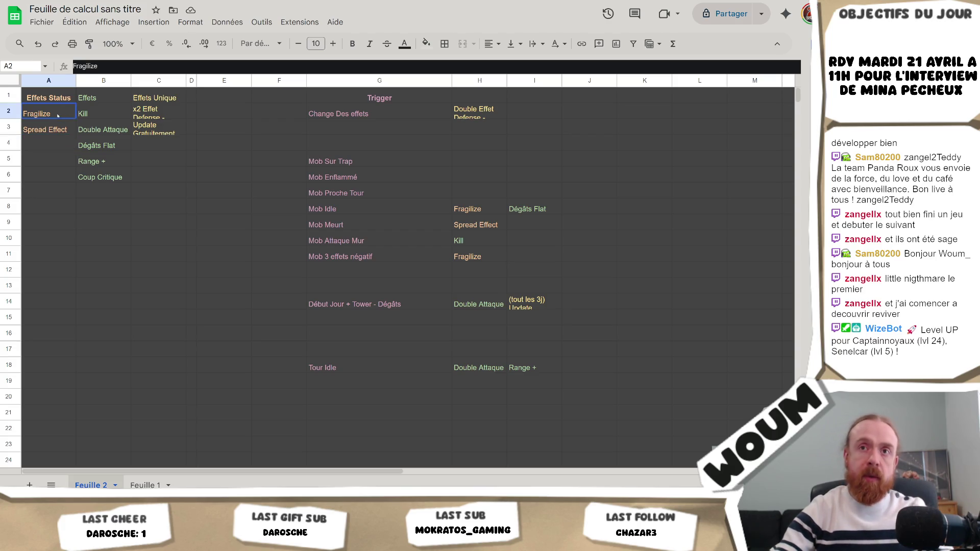
key("ctrl+c")
left_click(52, 141)
type("Sensible")
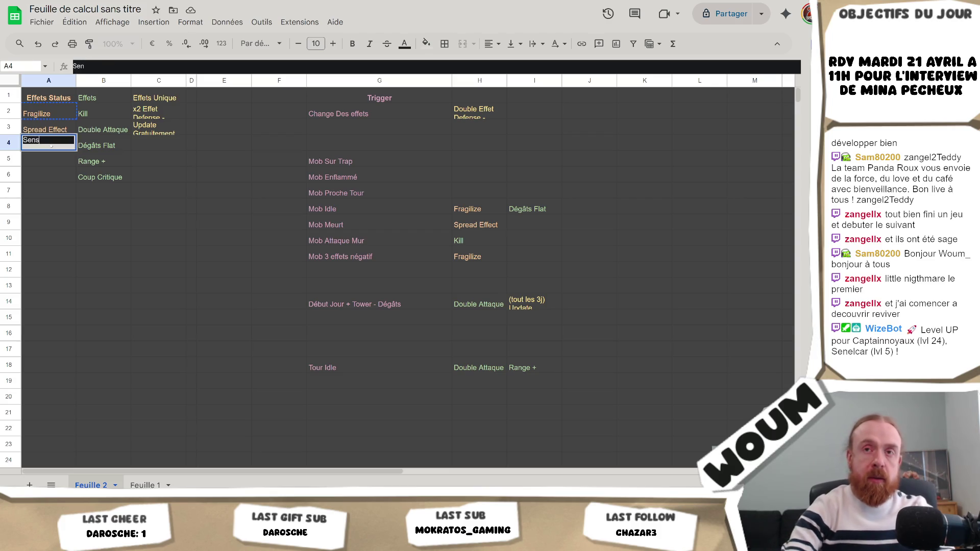
key("Return")
left_click(51, 145)
key("ctrl+v")
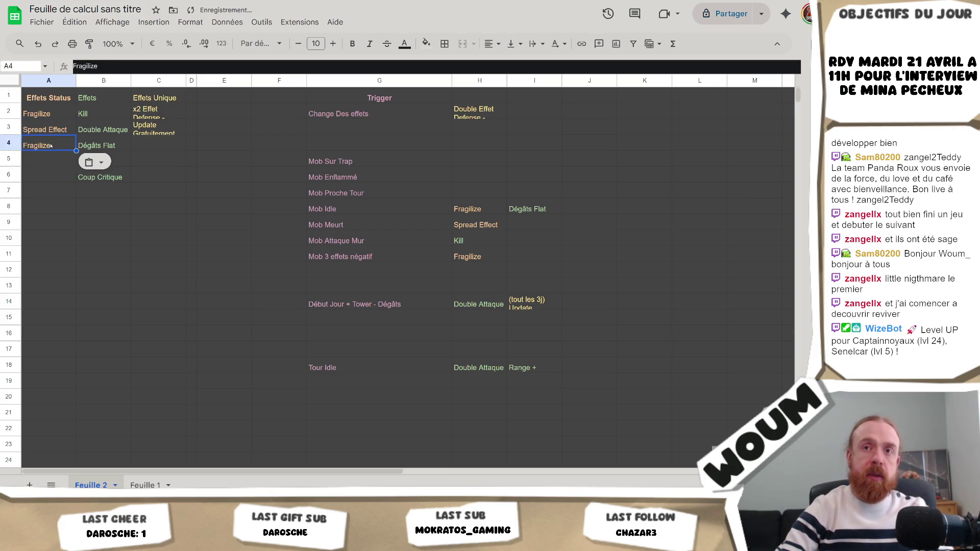
double_click(51, 146)
type("Sensible")
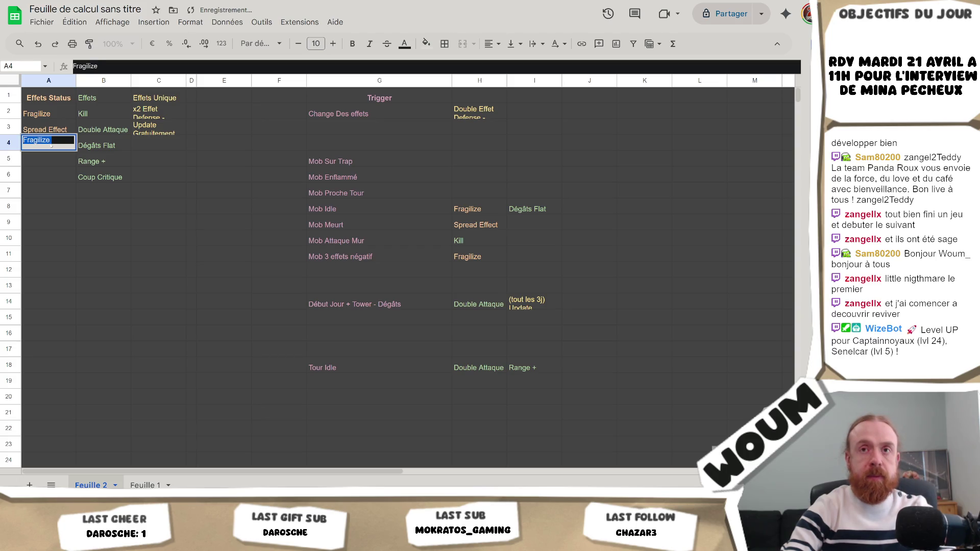
key("Return")
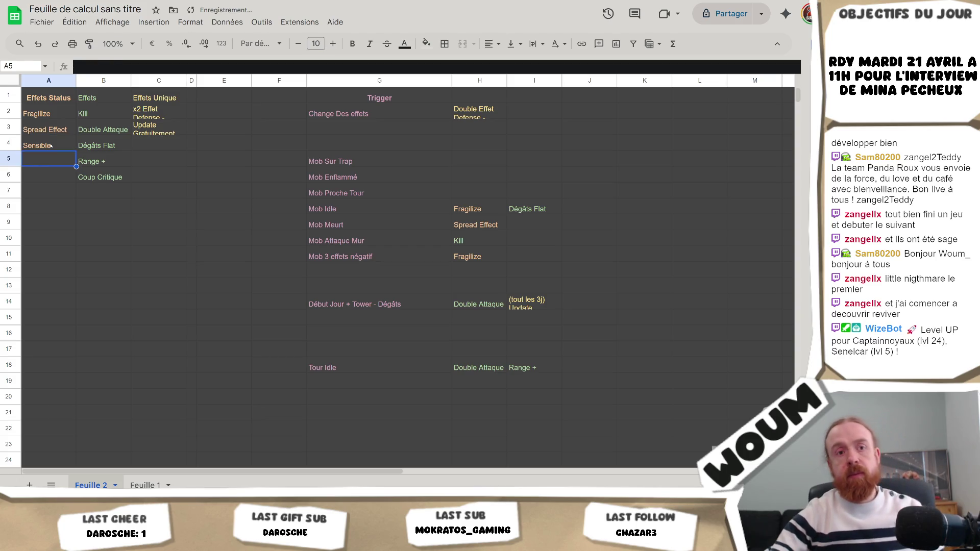
left_click(68, 150)
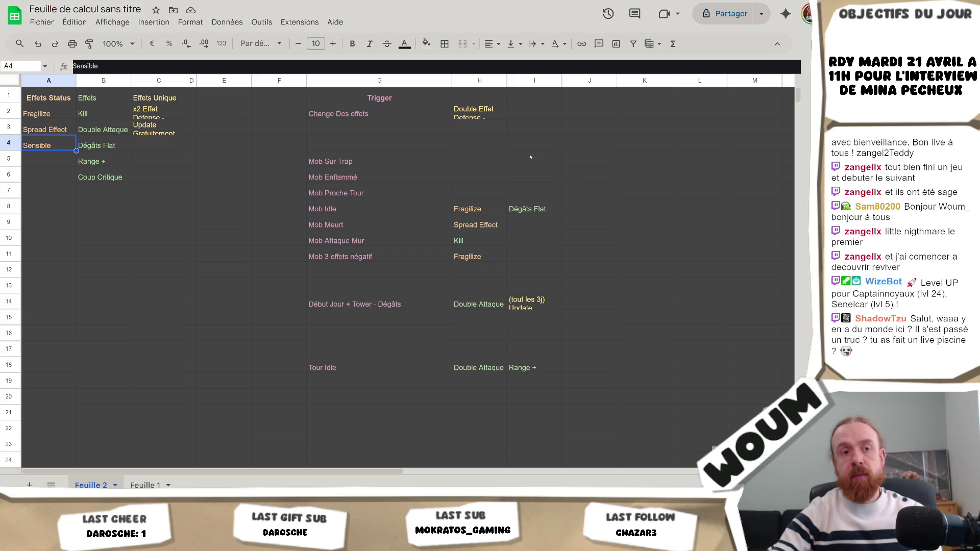
left_click(457, 148)
left_click(477, 160)
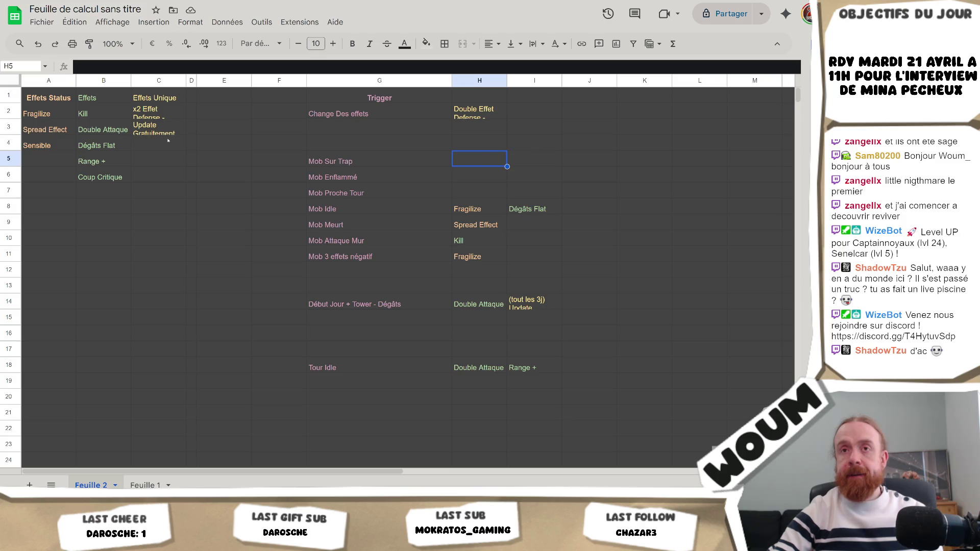
left_click(73, 146)
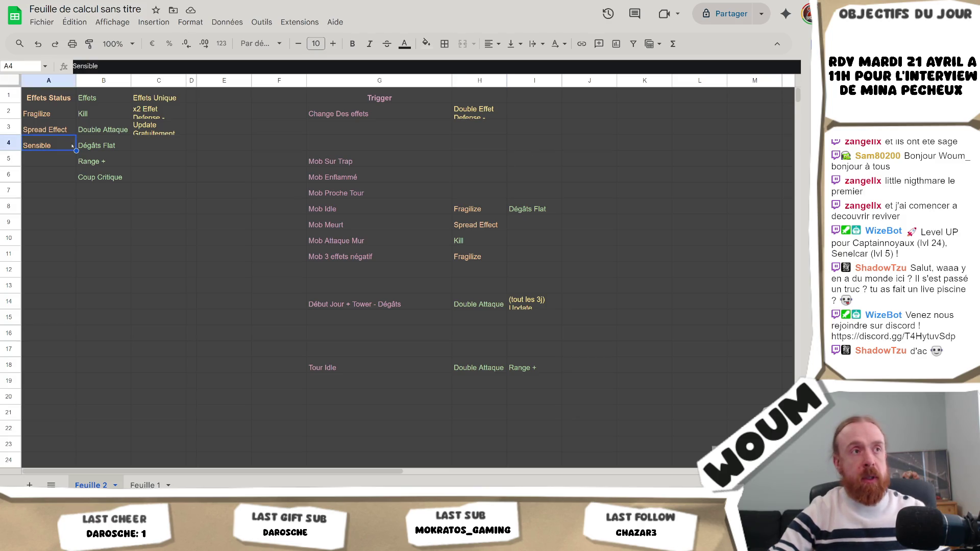
key("ctrl+c")
left_click(487, 164)
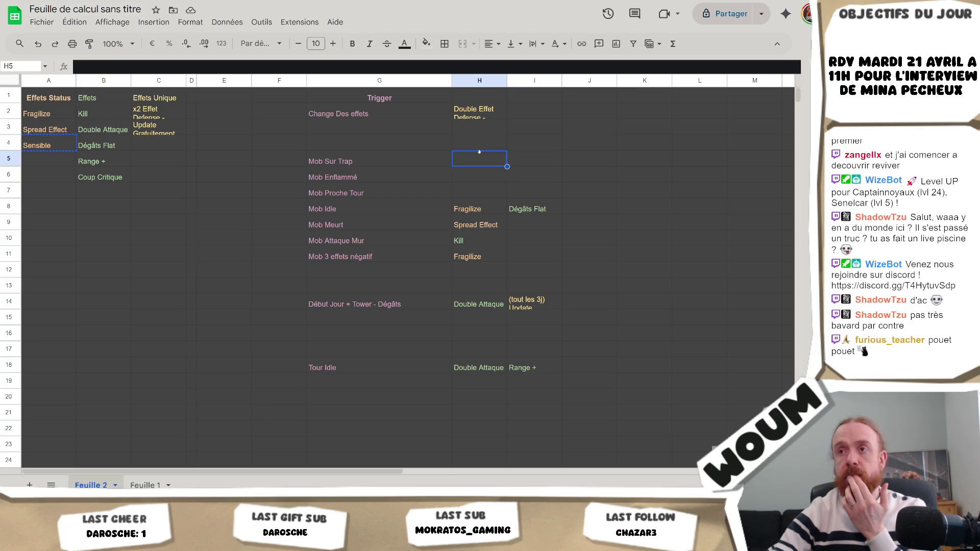
left_click(530, 163)
left_click(471, 165)
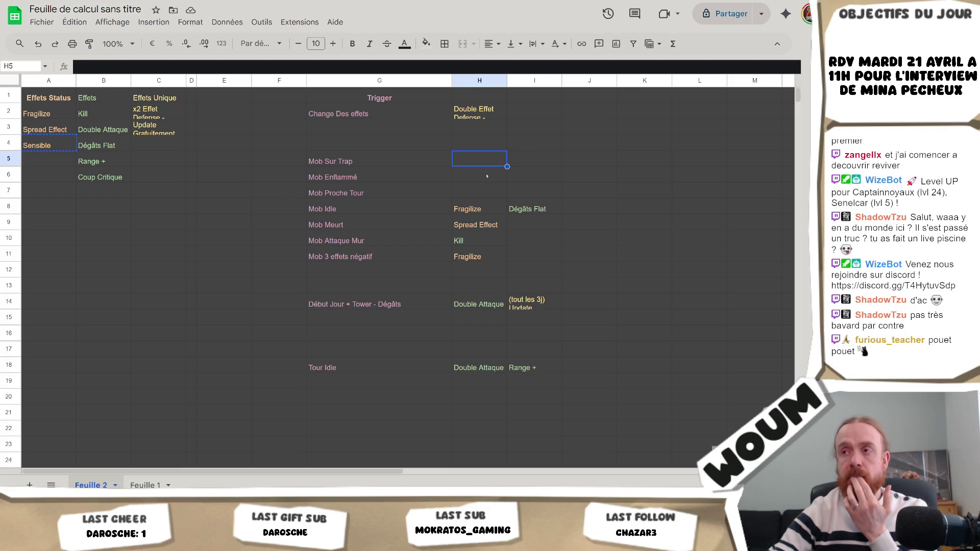
Step: Enter 'Sensible' as Mob Sur Trap's effect in H5 and compare it with status A4
type("Sensible")
key("Return")
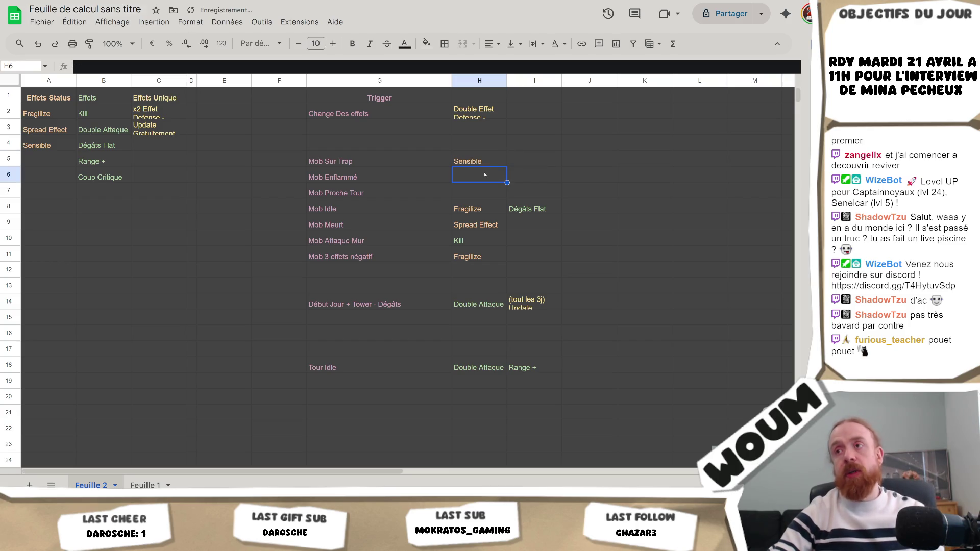
left_click(491, 156)
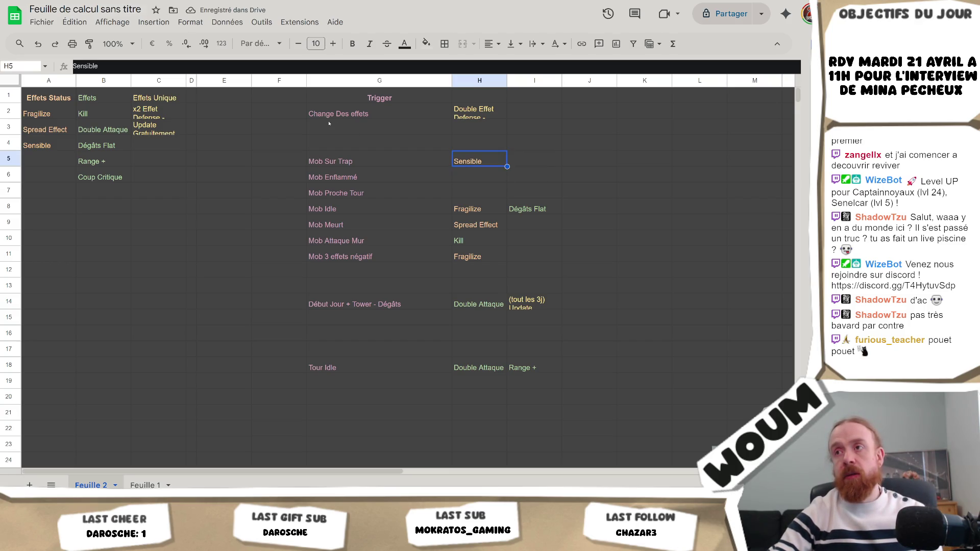
left_click(55, 142)
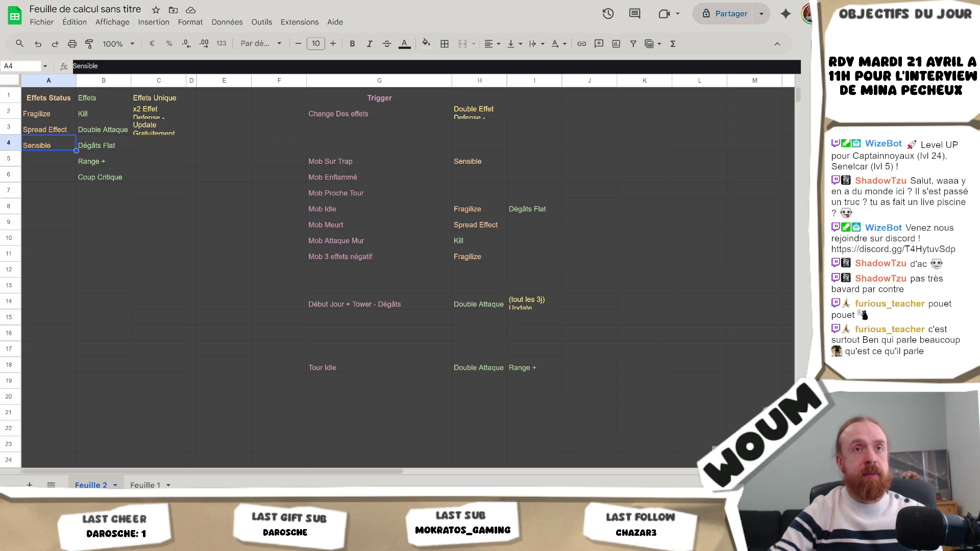
left_click(485, 162)
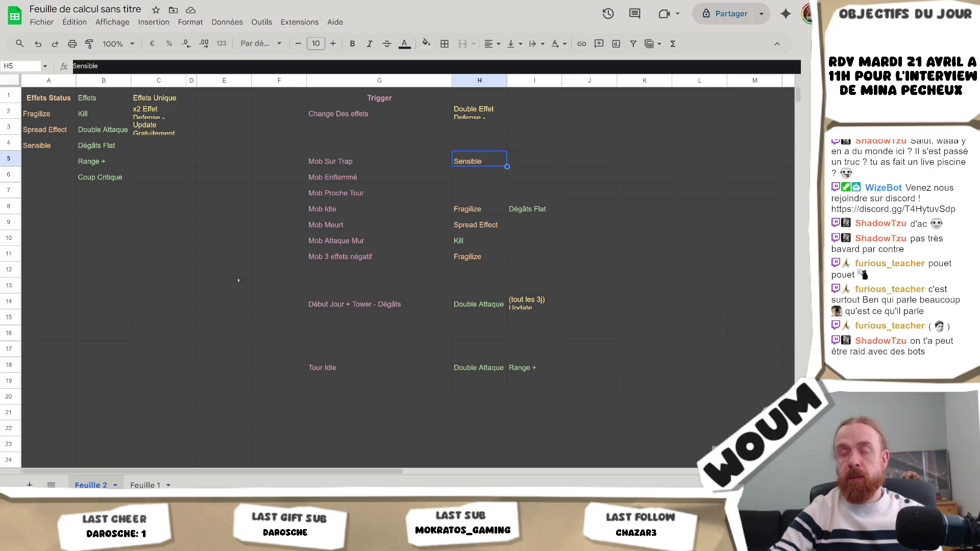
left_click(572, 223)
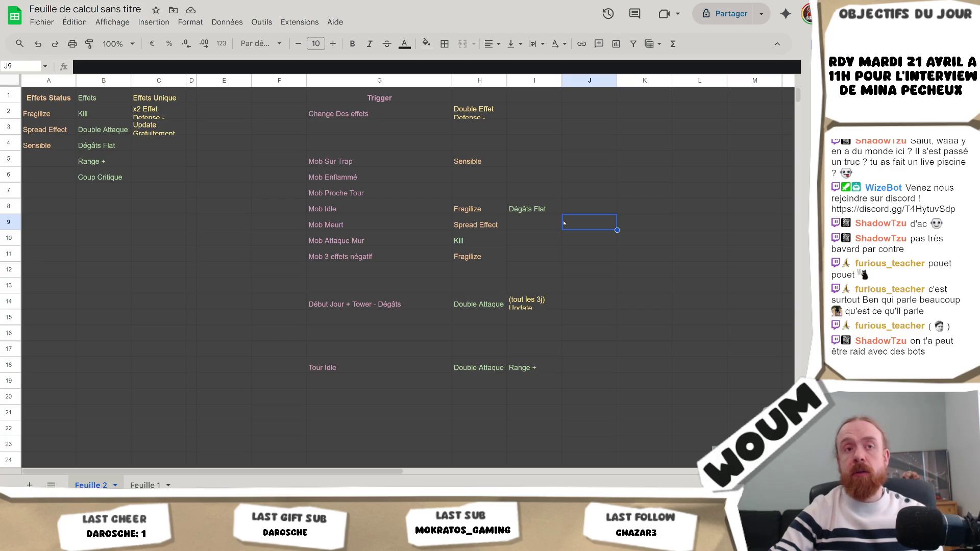
Step: Review the trigger table, selecting Fragilize and Dégâts Flat in row 8
left_click(527, 160)
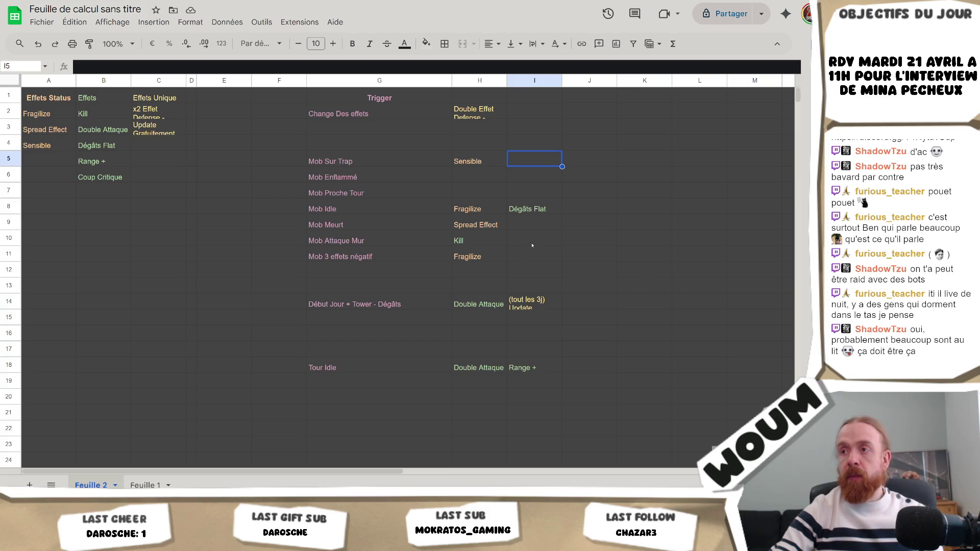
left_click(472, 162)
left_click_drag(467, 209, 531, 209)
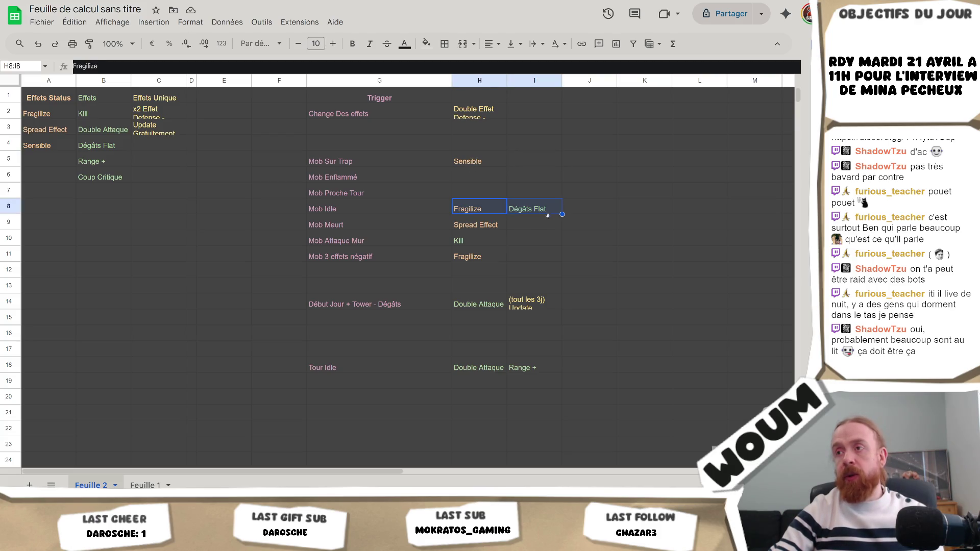
left_click(534, 235)
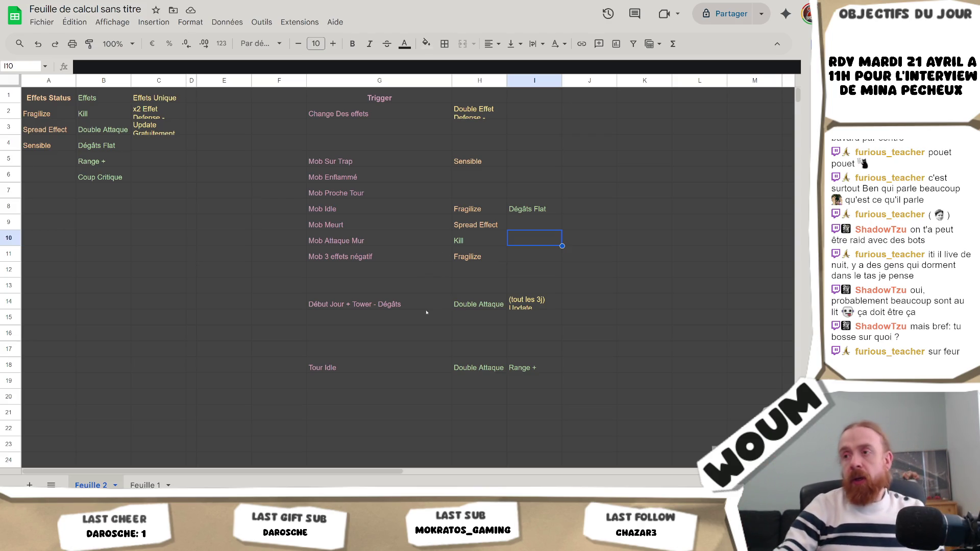
Step: Check the game in the Unity editor, then return to the Feuille 2 trigger table
left_click(87, 454)
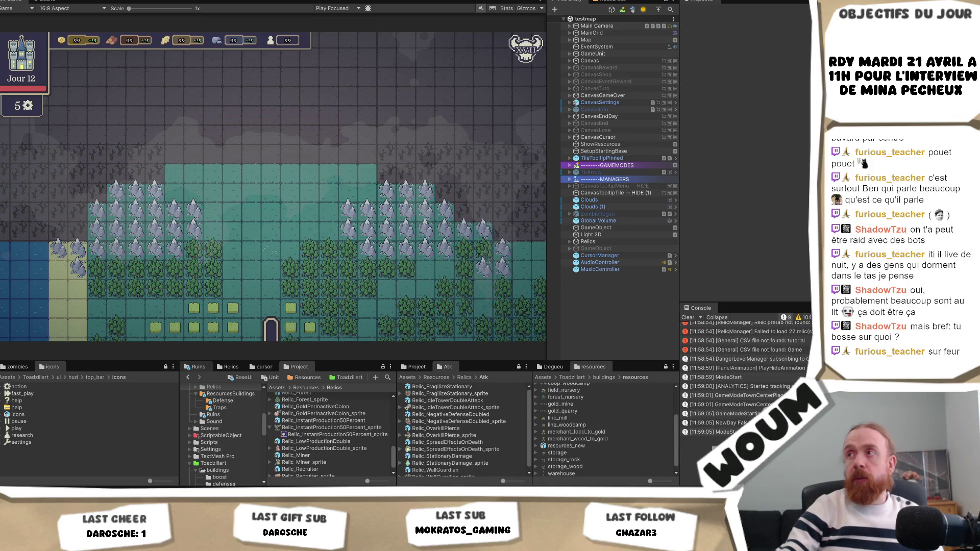
key("alt+Tab")
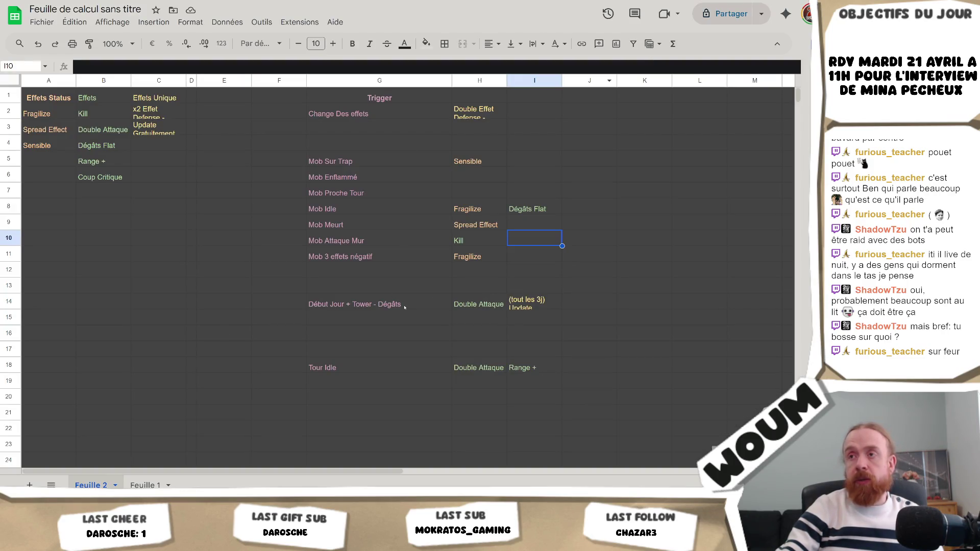
left_click(409, 285)
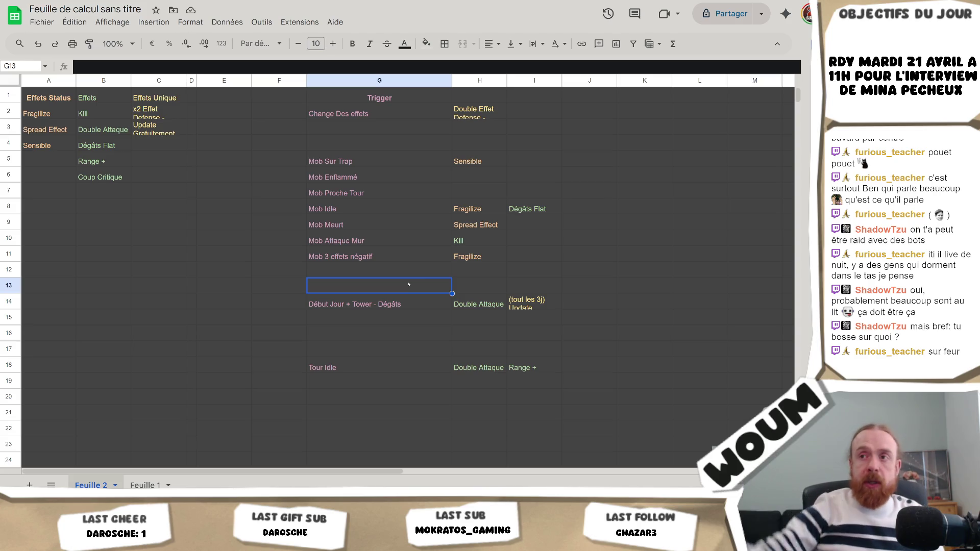
left_click(378, 231)
left_click(488, 226)
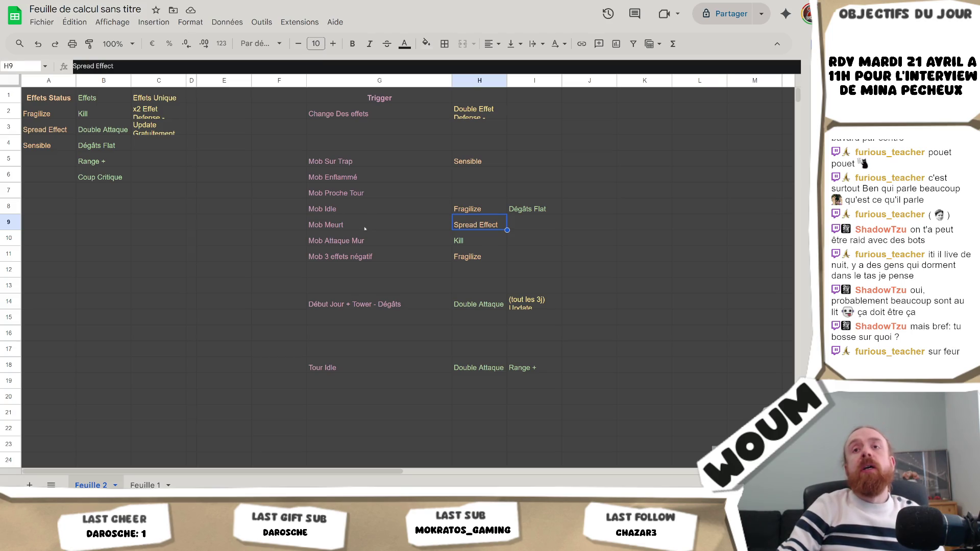
left_click(397, 231)
left_click(480, 224)
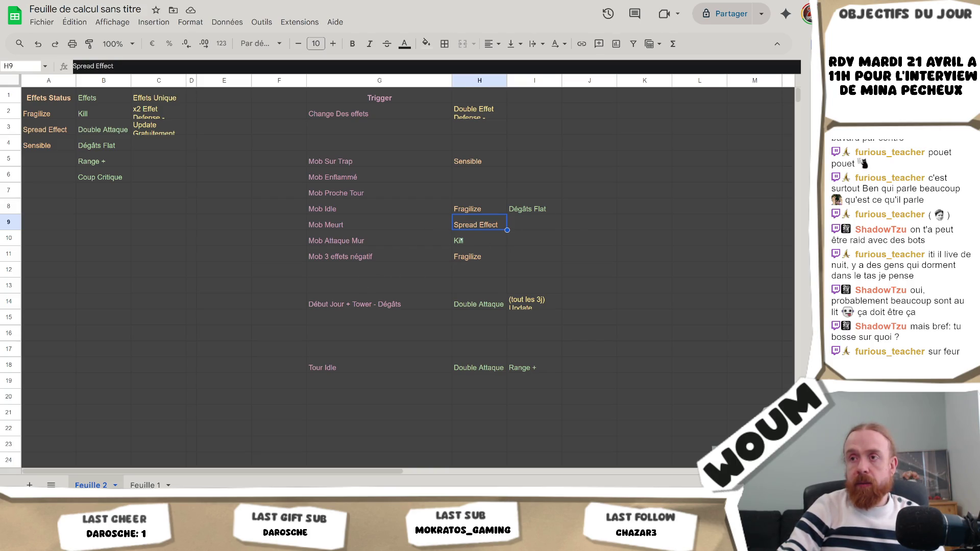
left_click(461, 241)
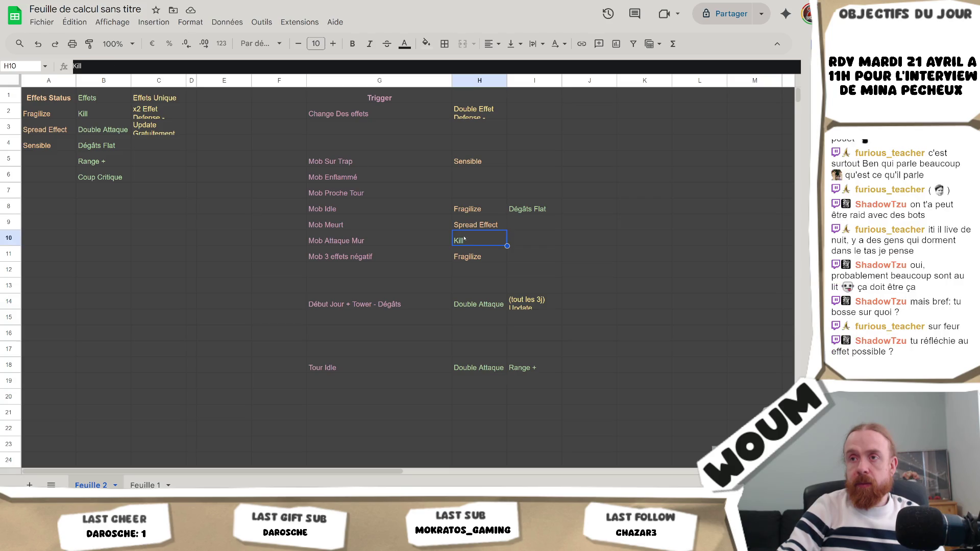
left_click(121, 69)
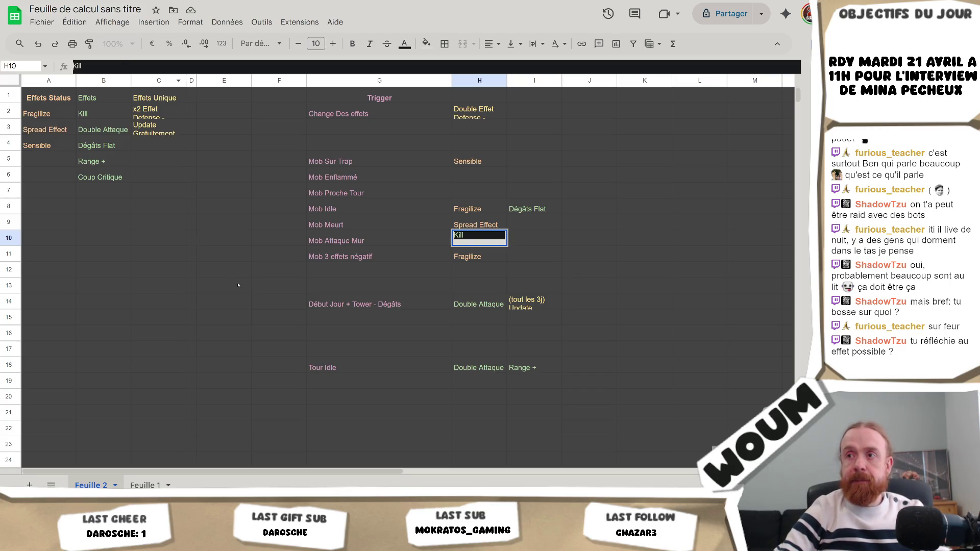
Step: Prefix the Kill effect in H10 with '(Les 3 premiers)'
left_click(265, 302)
left_click(476, 241)
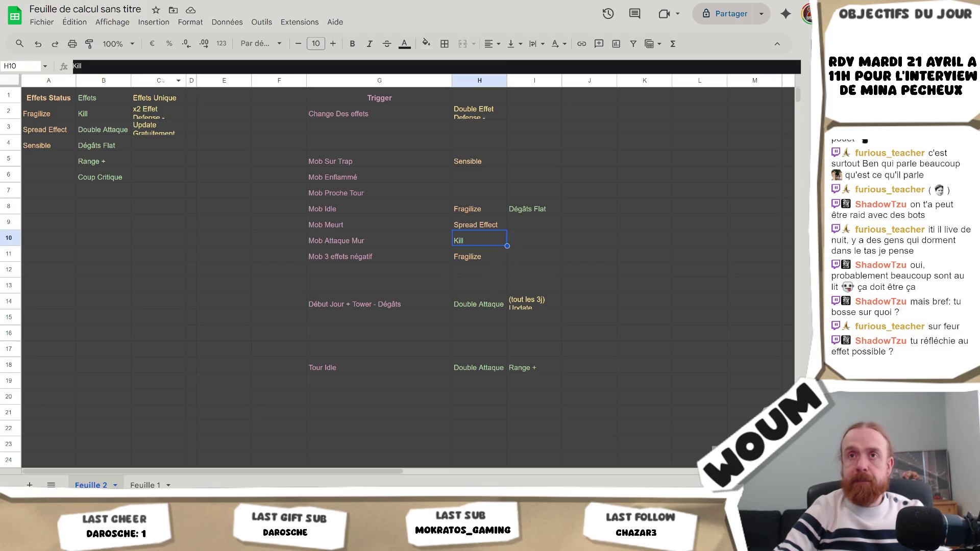
left_click(100, 62)
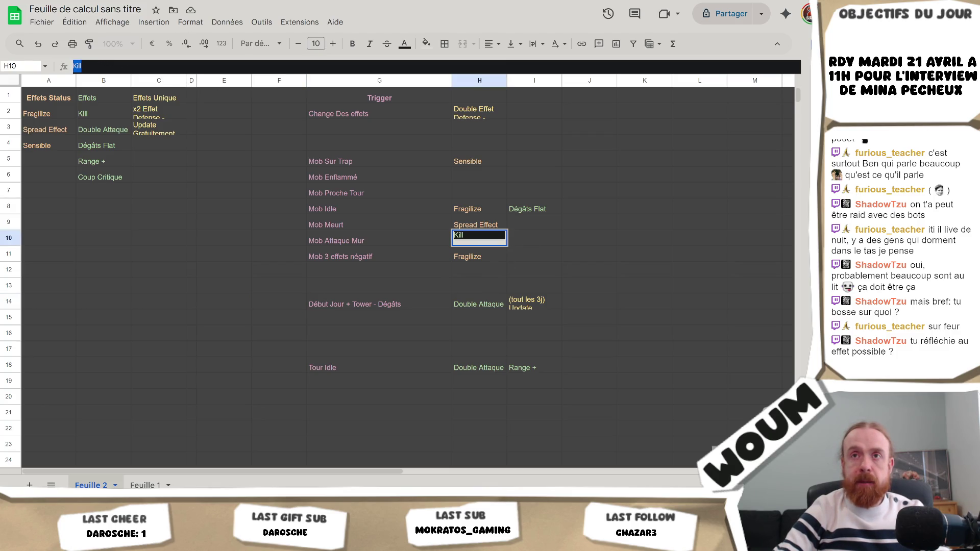
type("(Les")
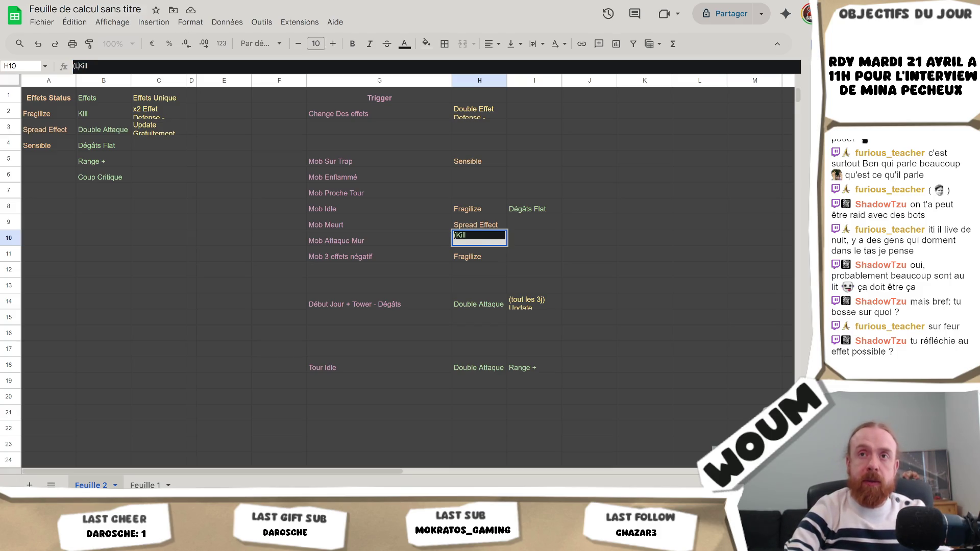
type(" 3 premiers)")
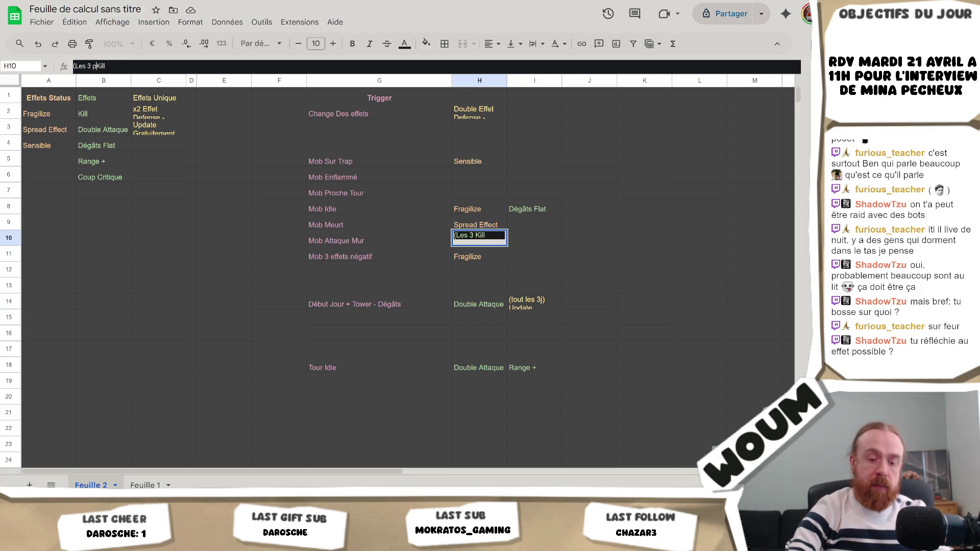
key("Return")
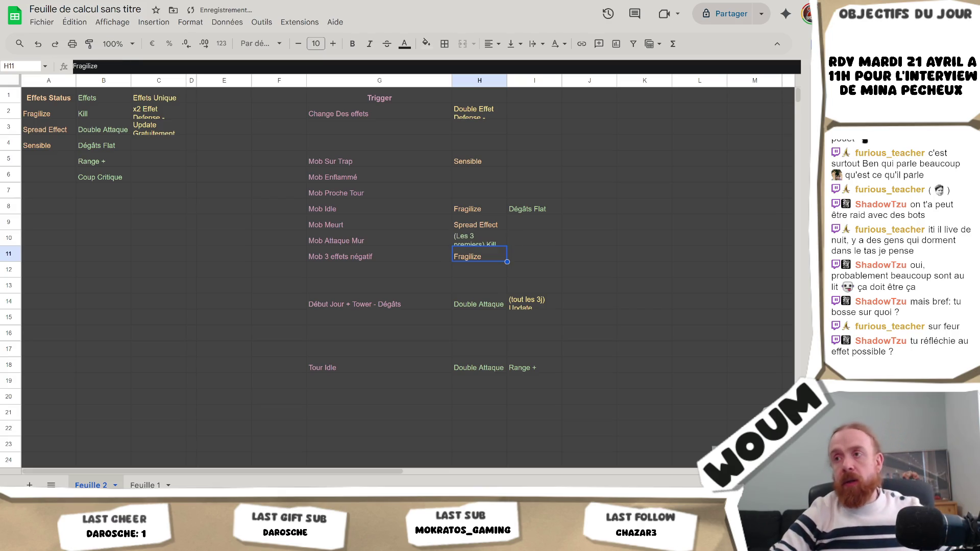
key("Up")
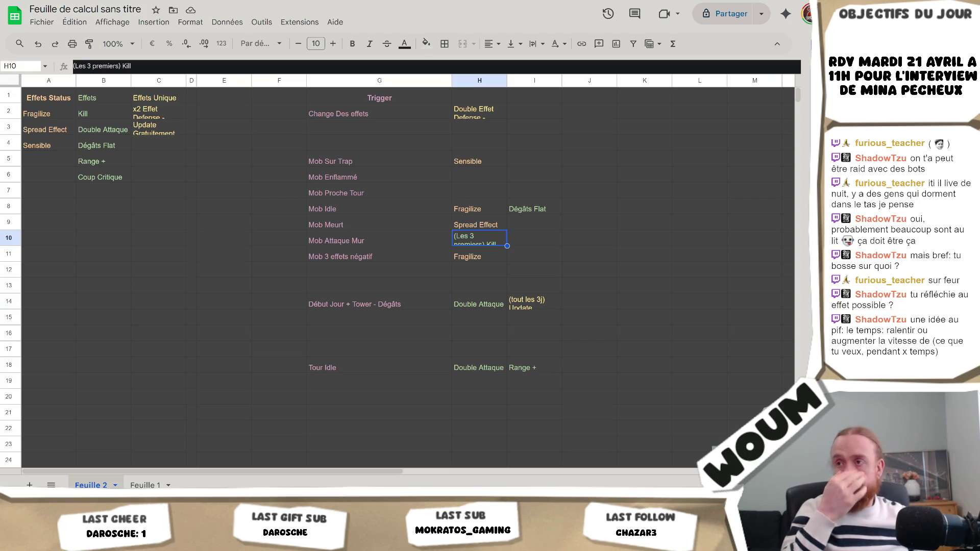
key("Down")
key("Up")
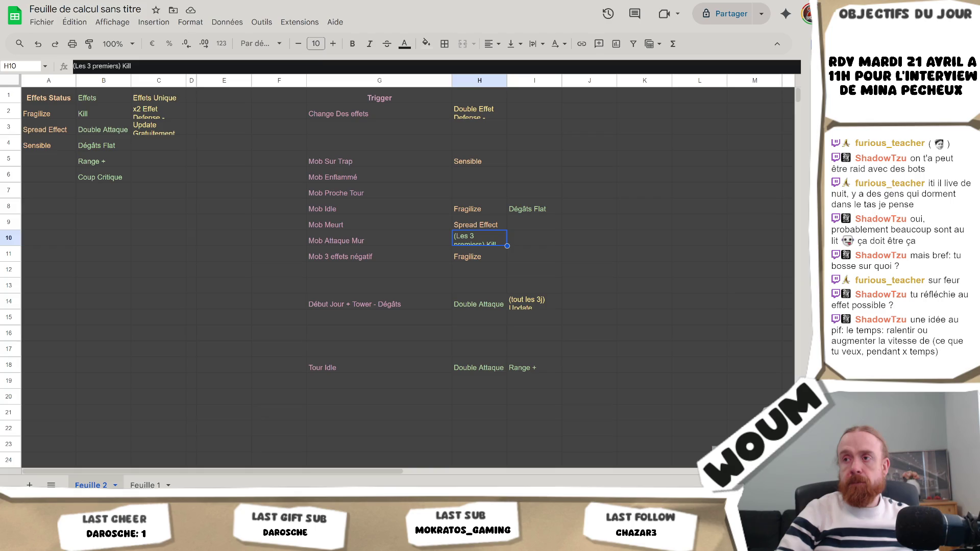
key("Up")
key("Up")
key("Up")
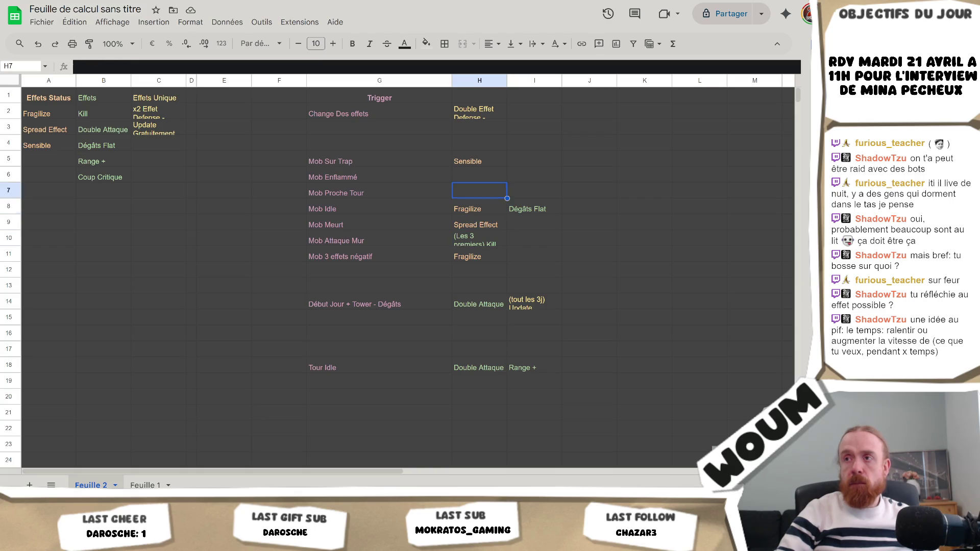
key("Left")
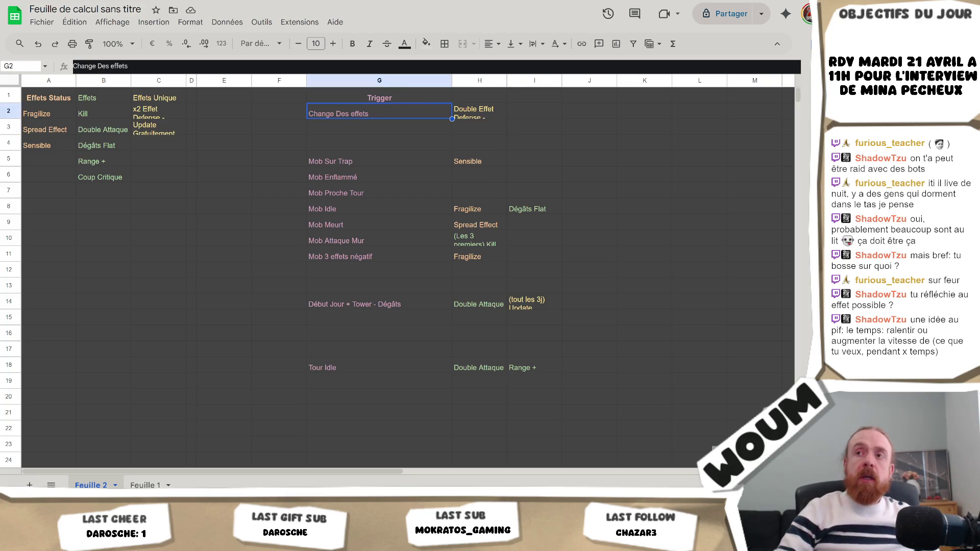
key("Right")
key("Down")
key("Down")
key("Down")
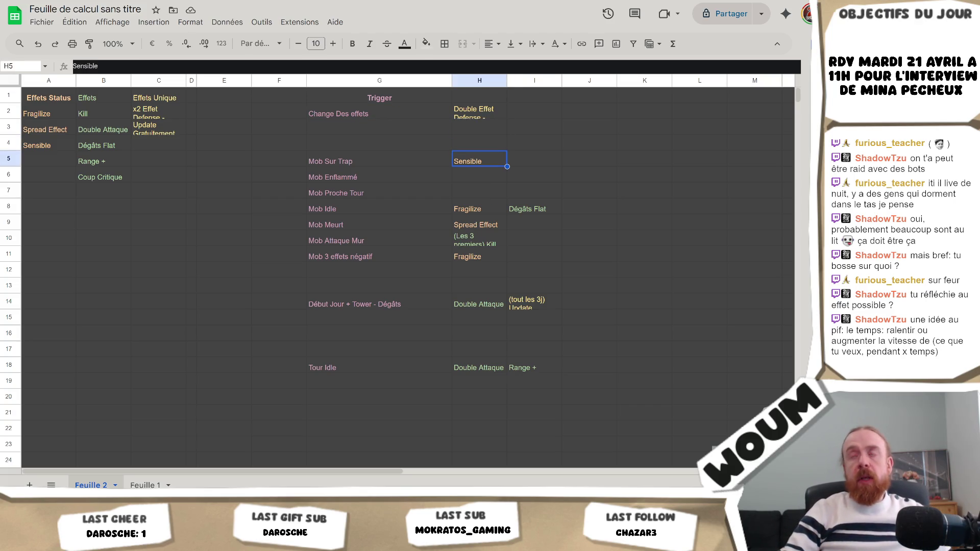
left_click(379, 159)
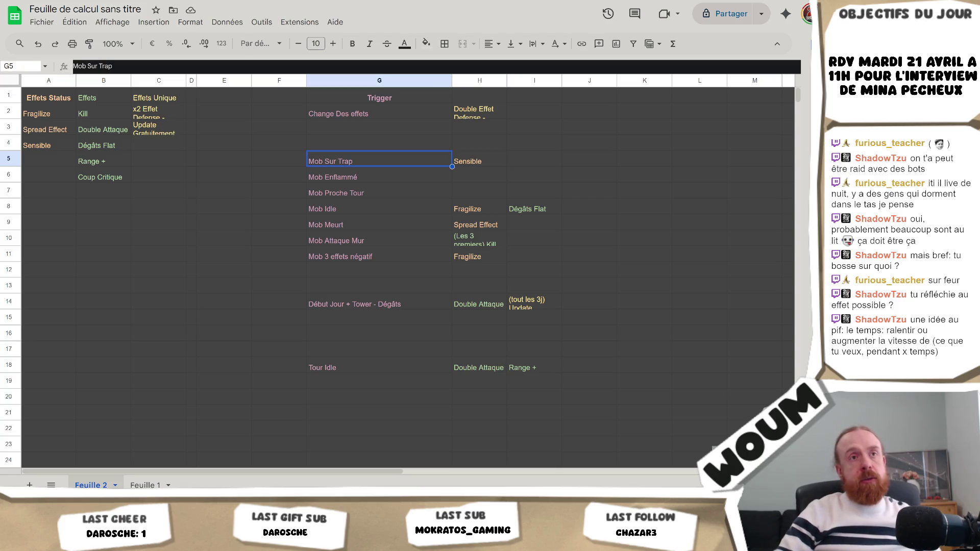
left_click(479, 174)
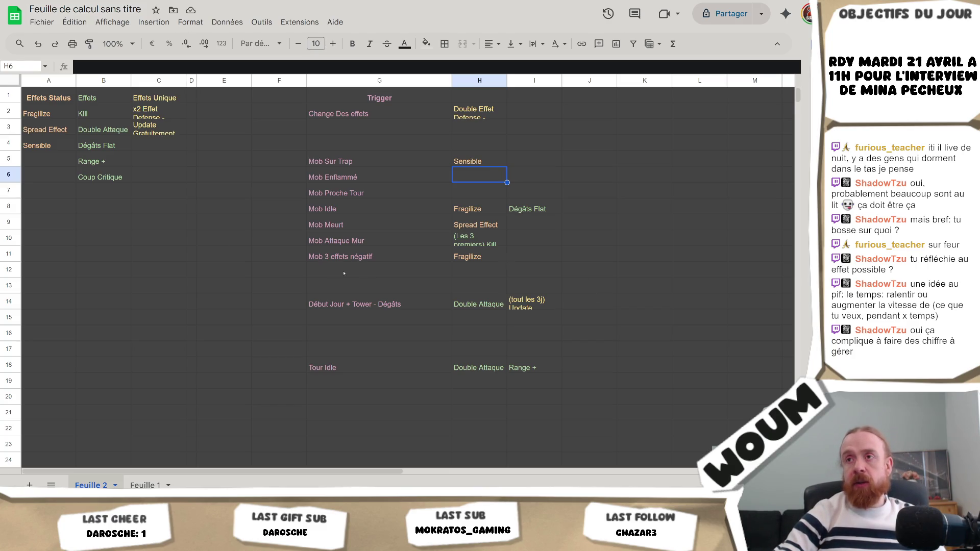
scroll(414, 313, "down", 3)
scroll(409, 318, "up", 3)
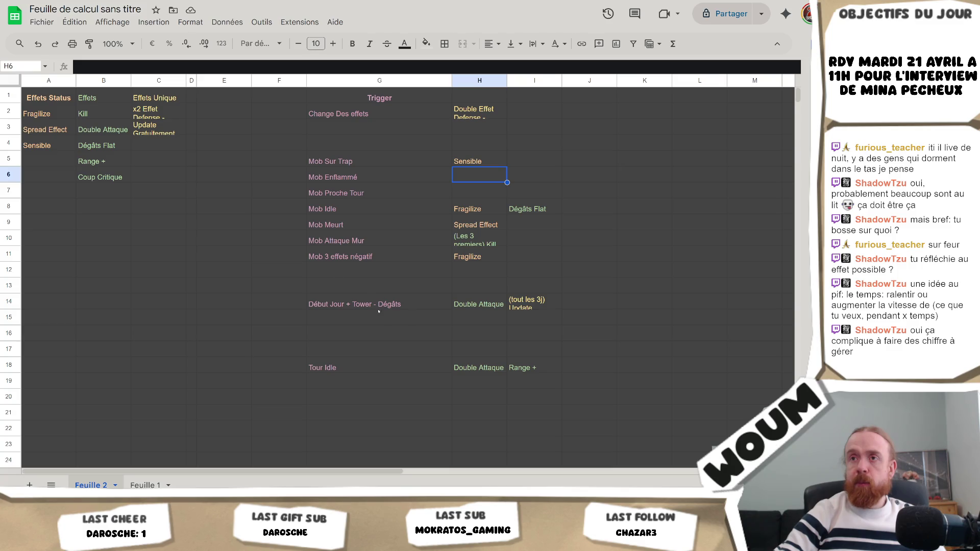
left_click(259, 95)
Step: Type the heading 'Pas Convaincu' into cell E1
left_click(236, 97)
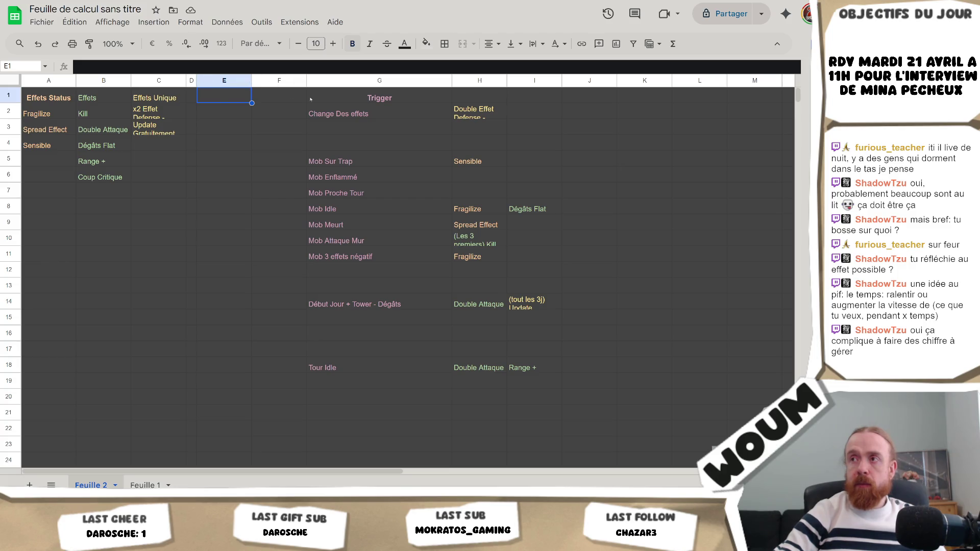
type("Pa")
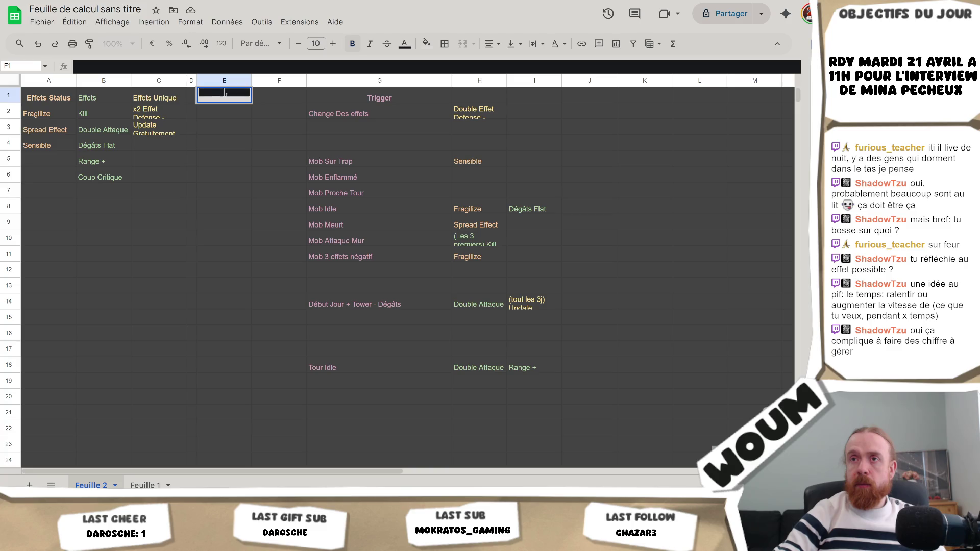
type("s Convaincu")
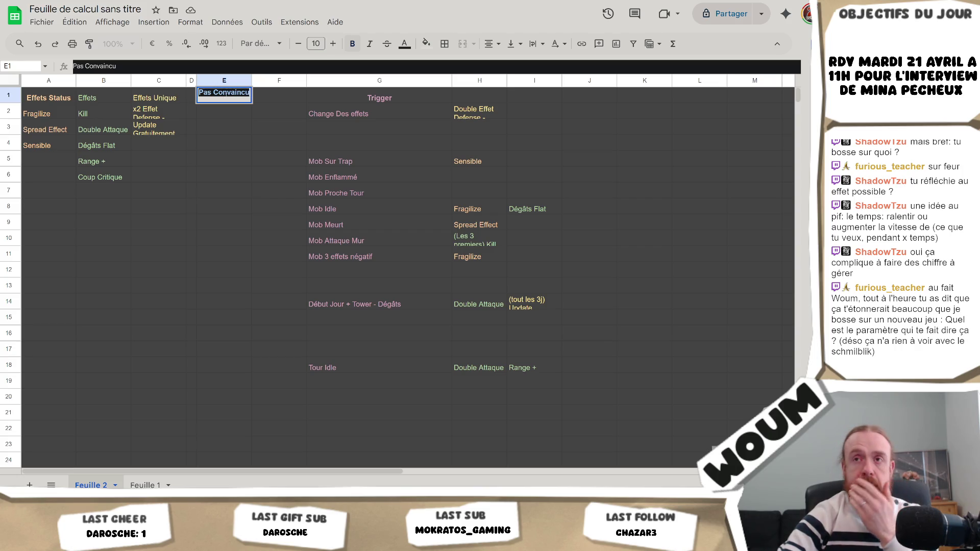
key("Return")
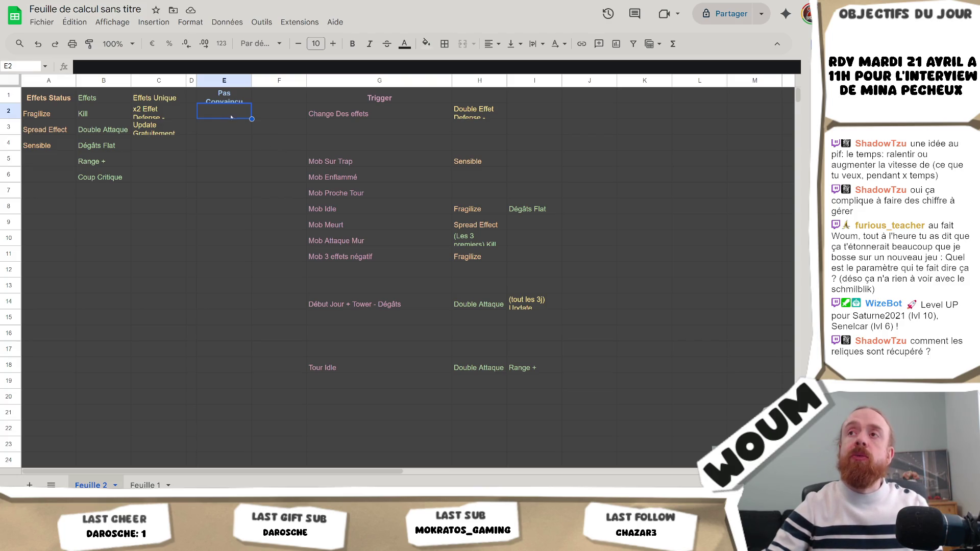
left_click(223, 132)
Step: Enter 'Dégats feu x2' in cell E2 under Pas Convaincu
left_click(225, 112)
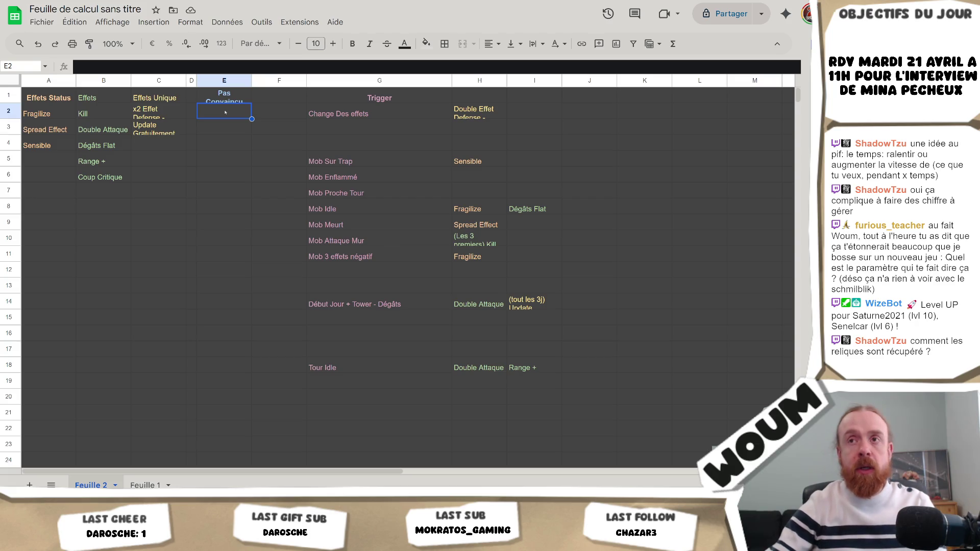
left_click(223, 125)
left_click(226, 113)
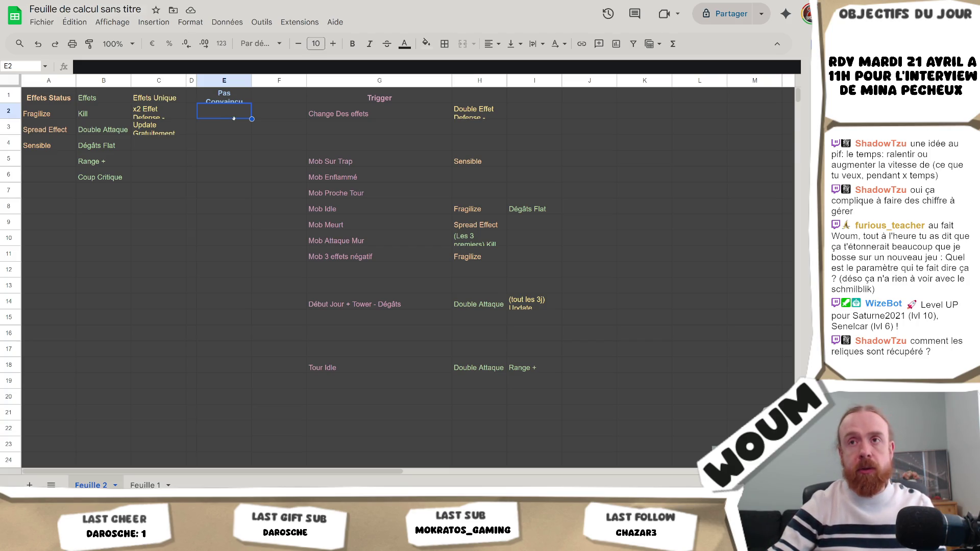
double_click(231, 114)
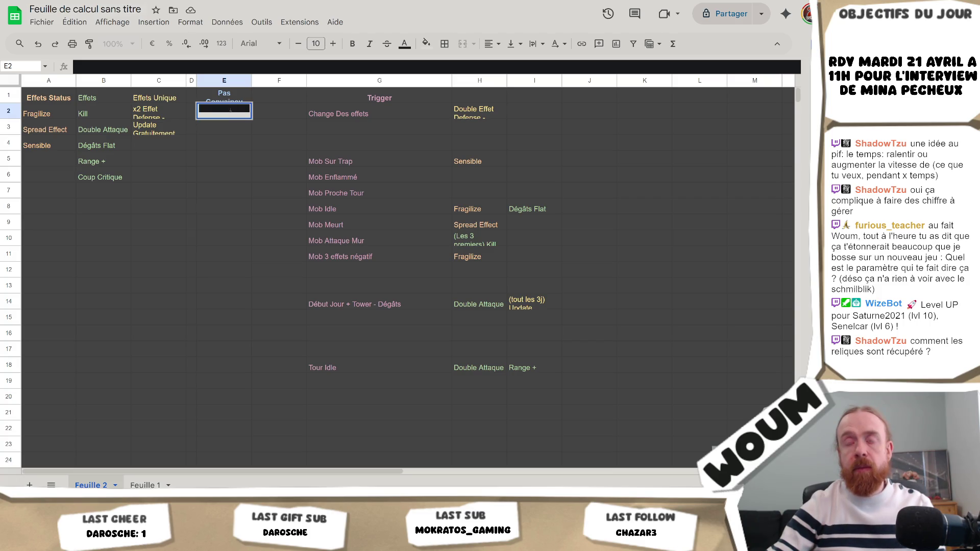
type("Dégats feu")
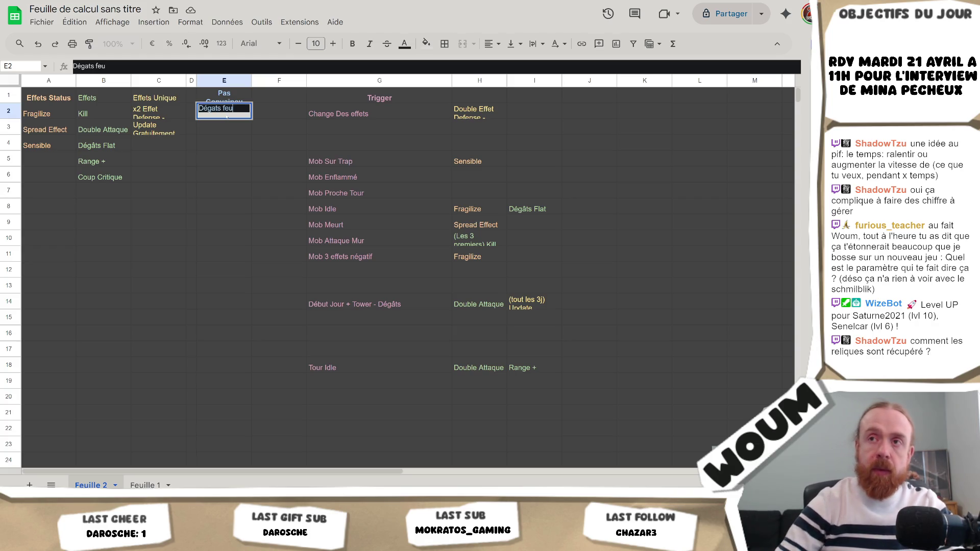
type(" x2")
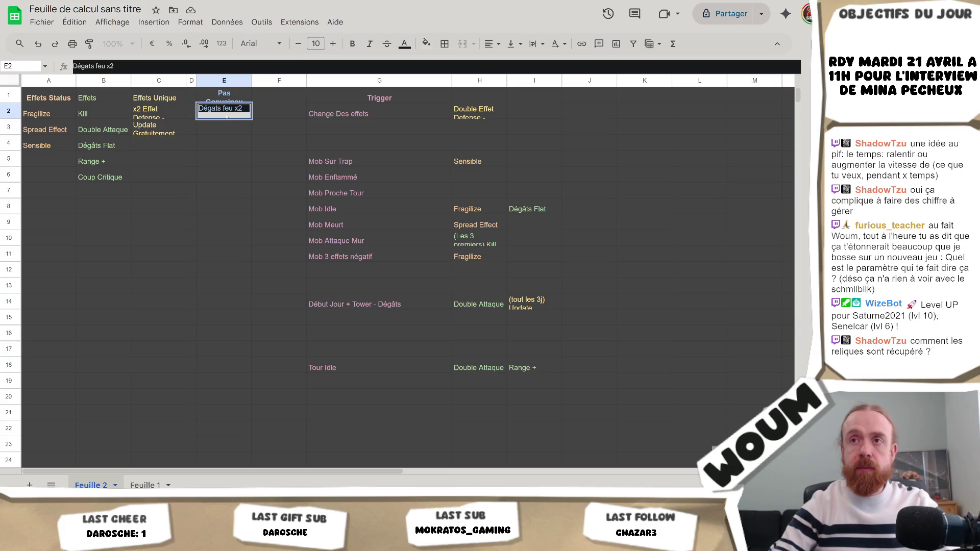
key("Return")
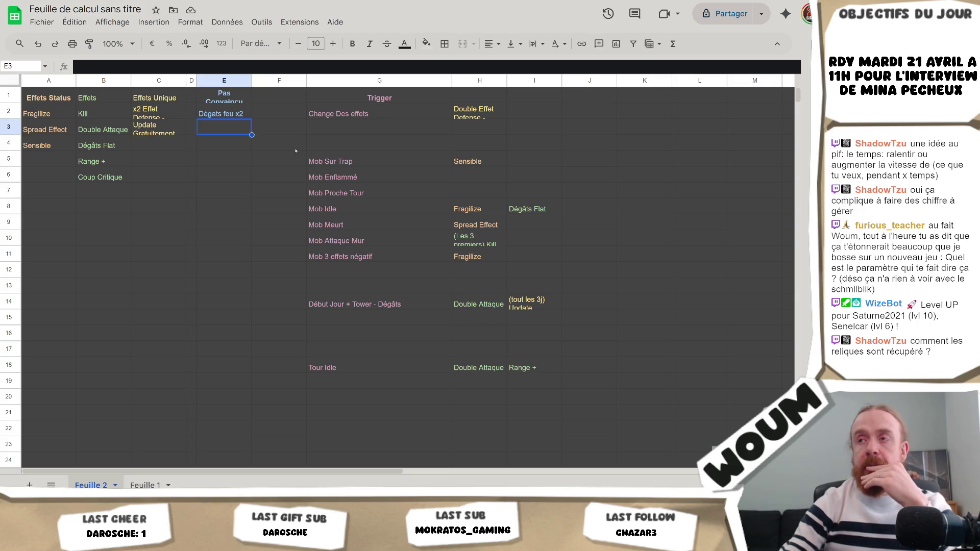
Step: Check Mob Sur Trap's Sensible effect, then the gelé + feu comment in RelicData.cs
left_click(367, 141)
left_click(374, 164)
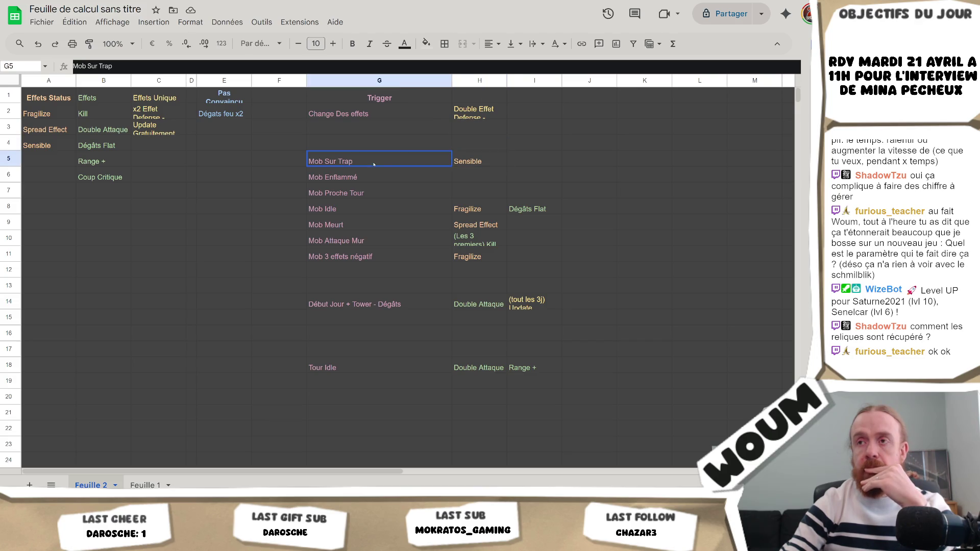
key("Right")
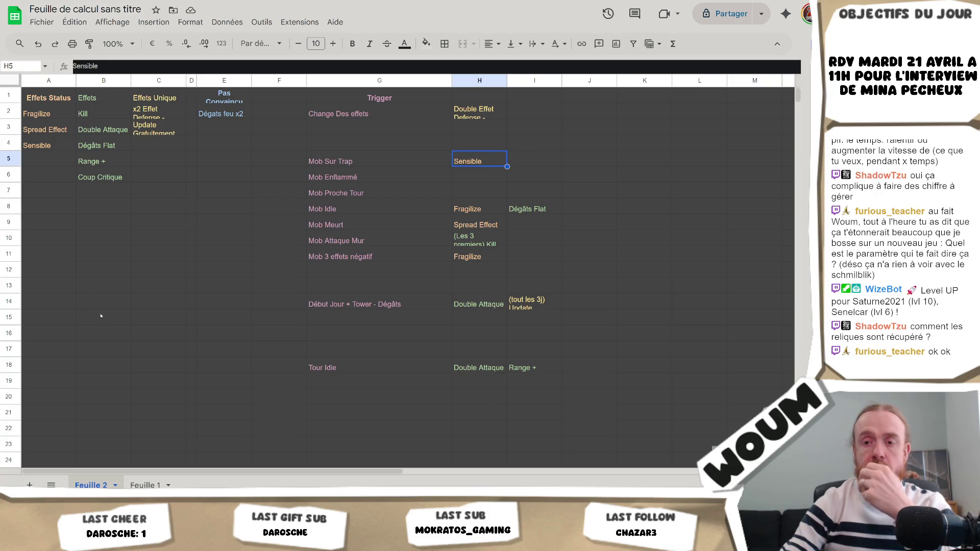
key("alt+Tab")
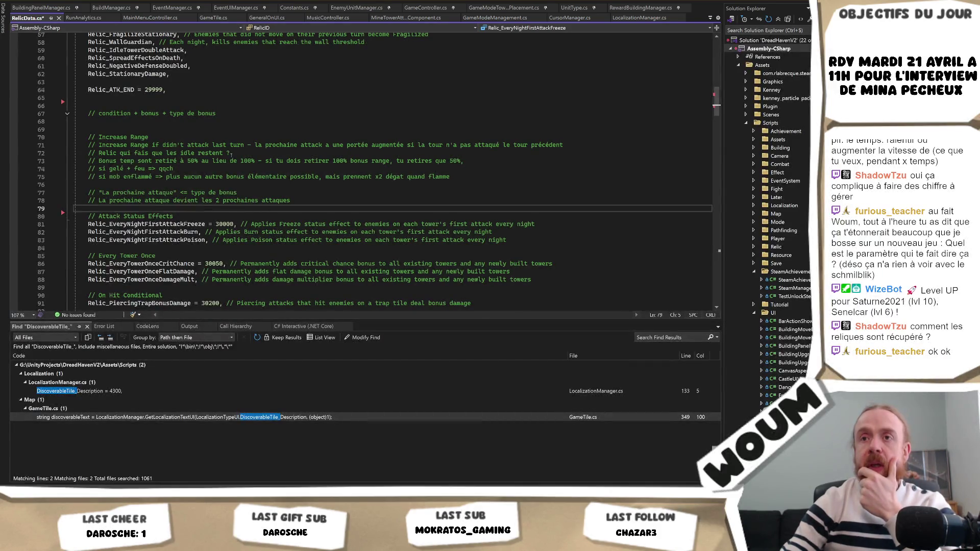
scroll(128, 185, "up", 1)
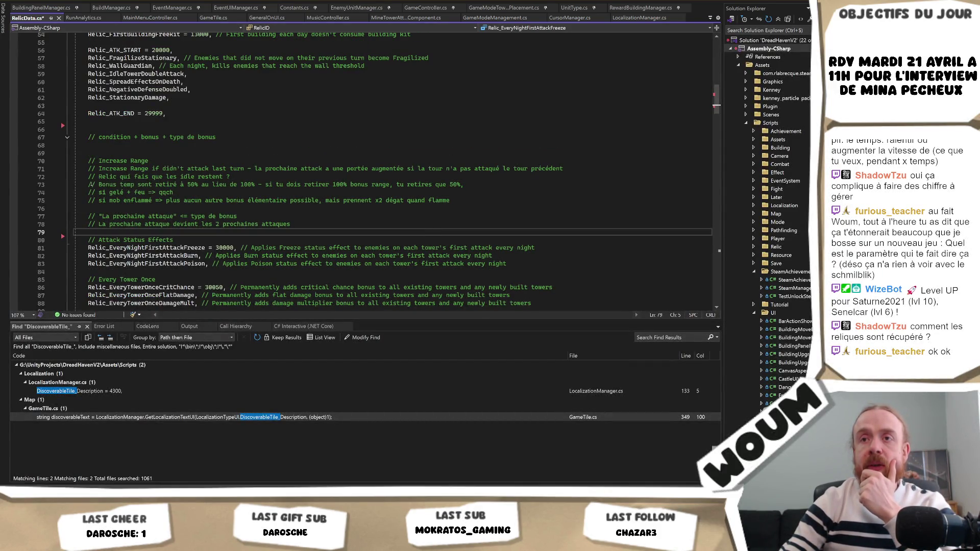
left_click(189, 192)
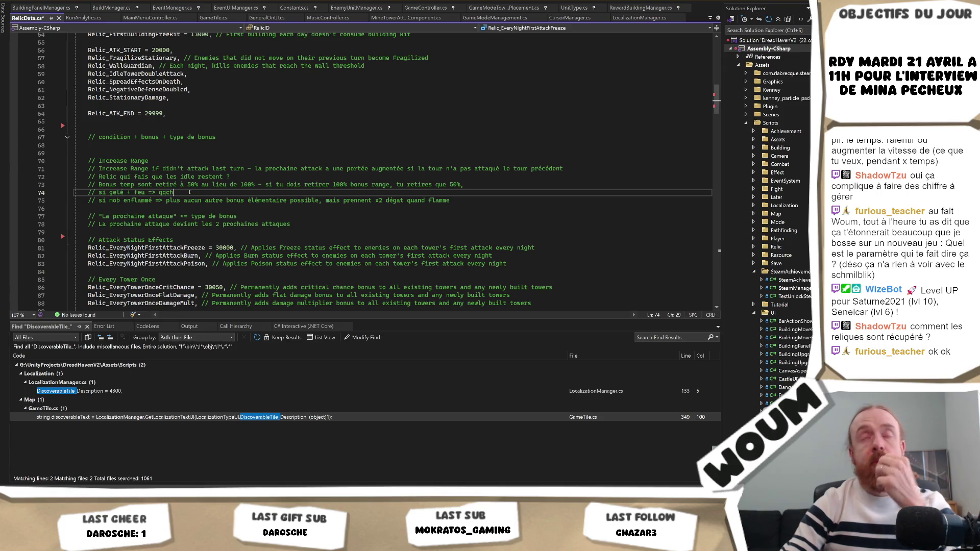
key("alt+Tab")
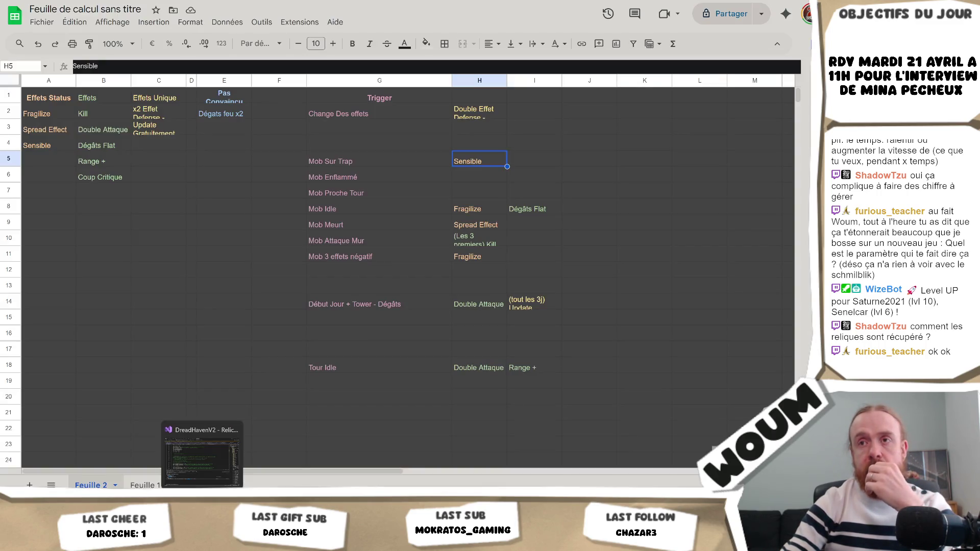
Step: Enter the new trigger 'Gel x Feu' in cell G4
left_click(341, 149)
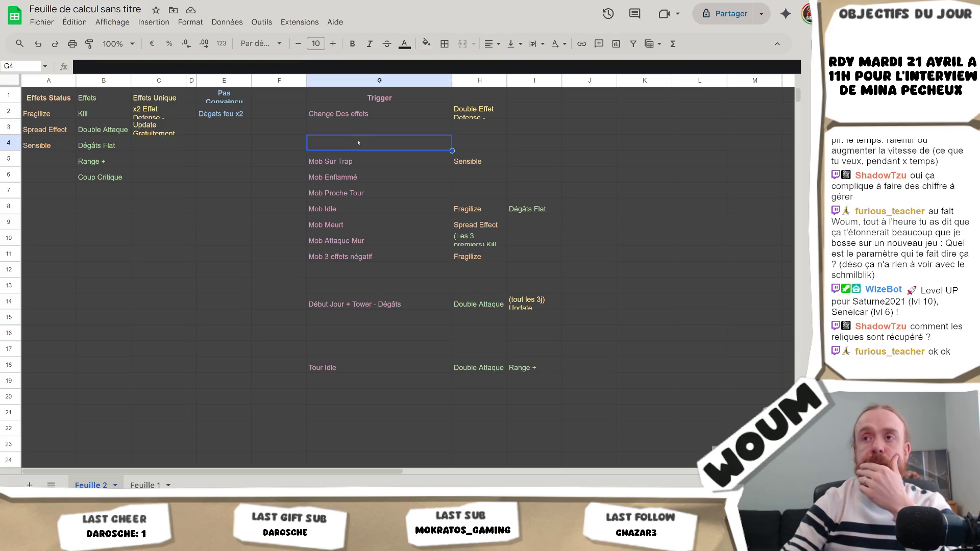
double_click(358, 142)
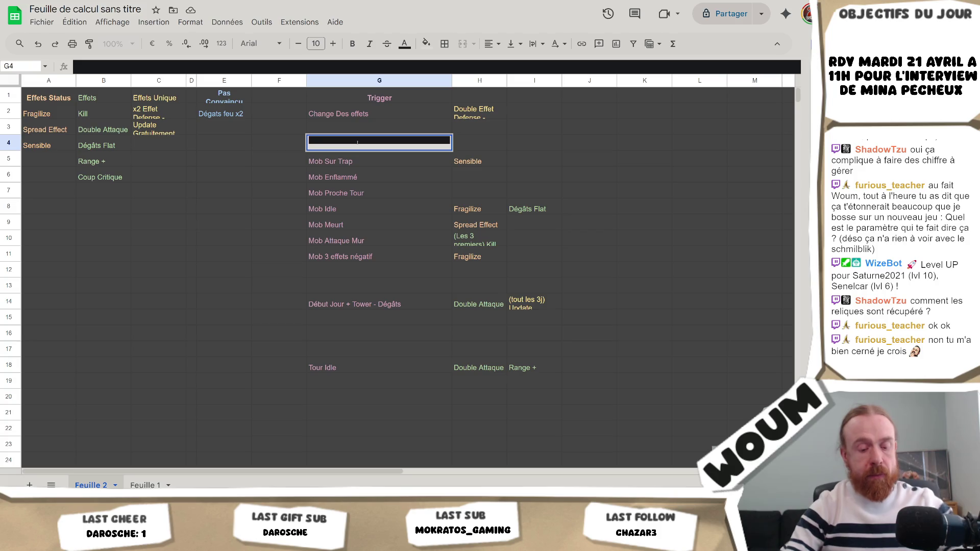
type("Gel x ")
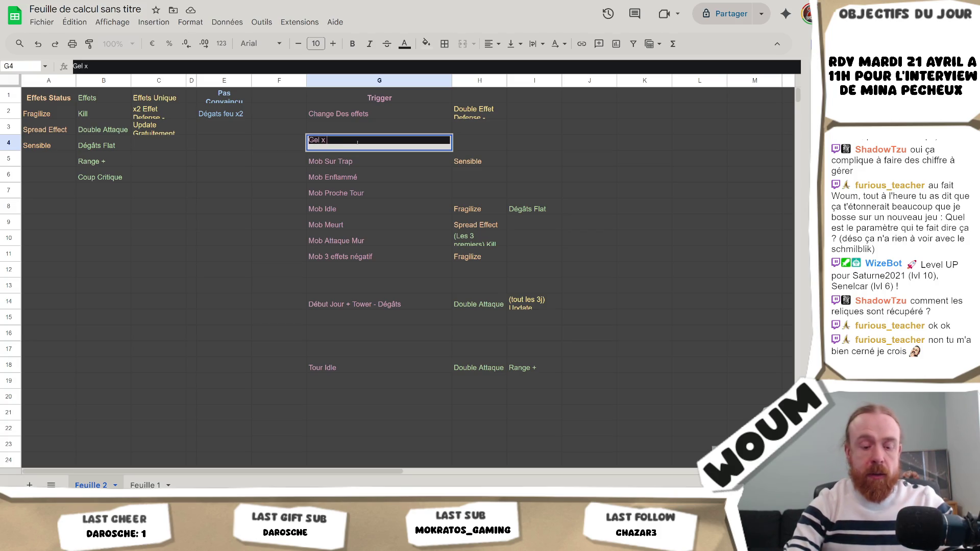
type("Feu")
key("Tab")
key("Left")
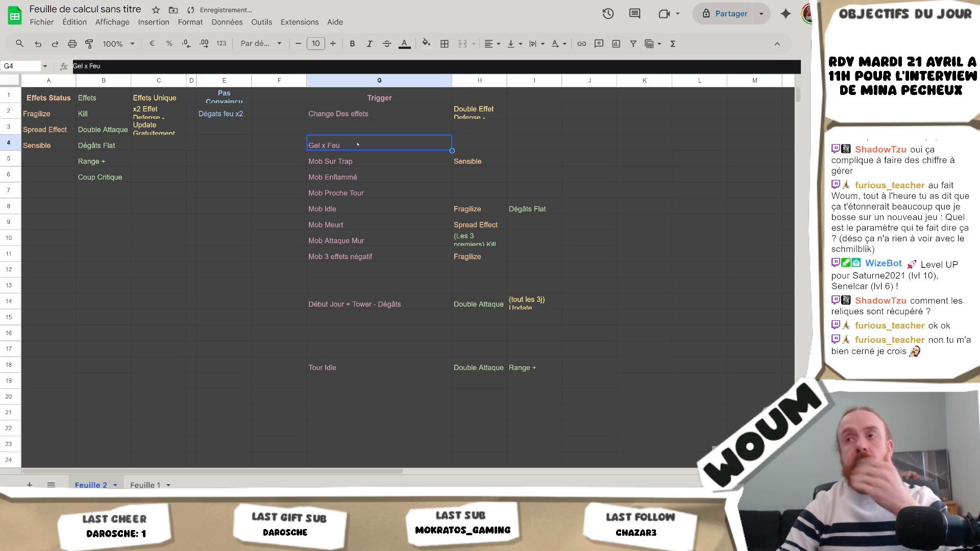
Step: Compare Gel x Feu with the empty H4, then select C4 to C7 under Effets Unique
key("Right")
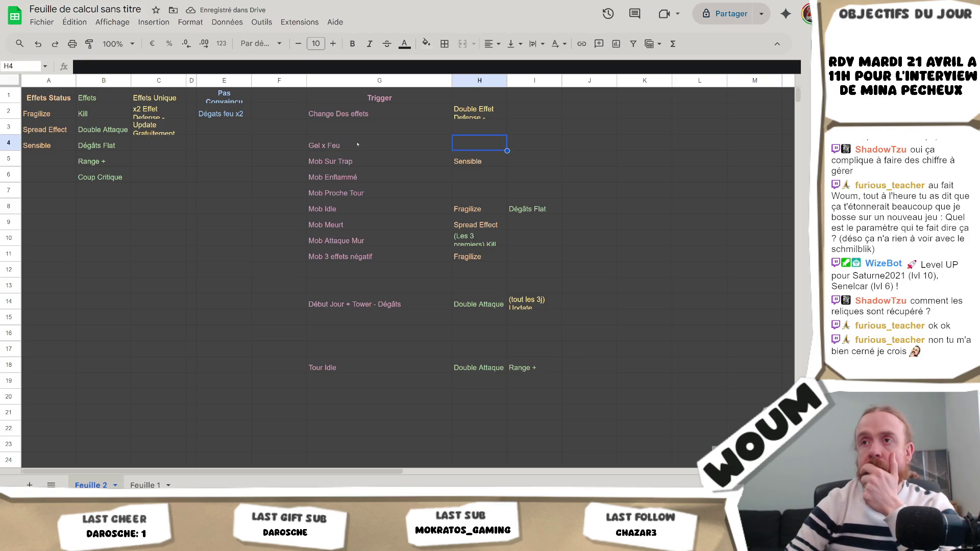
key("Left")
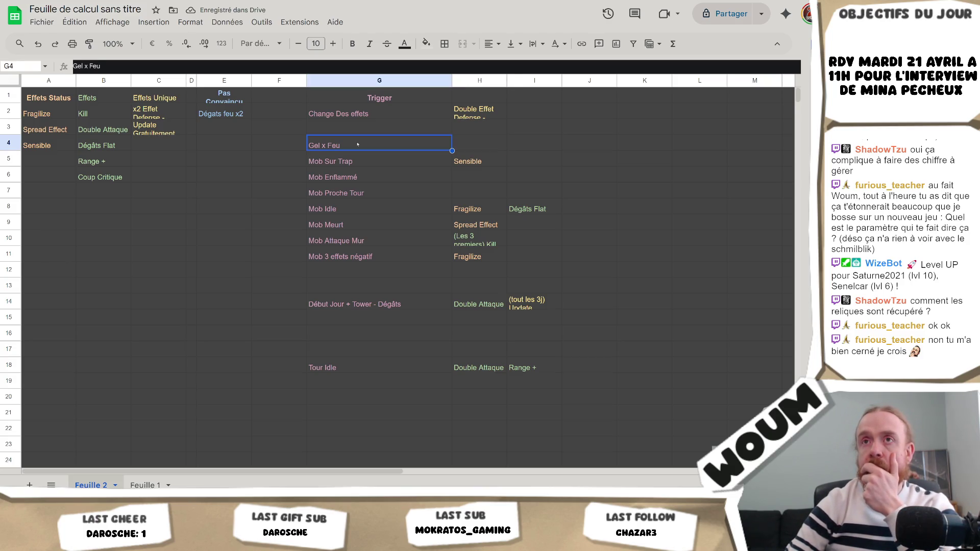
key("Right")
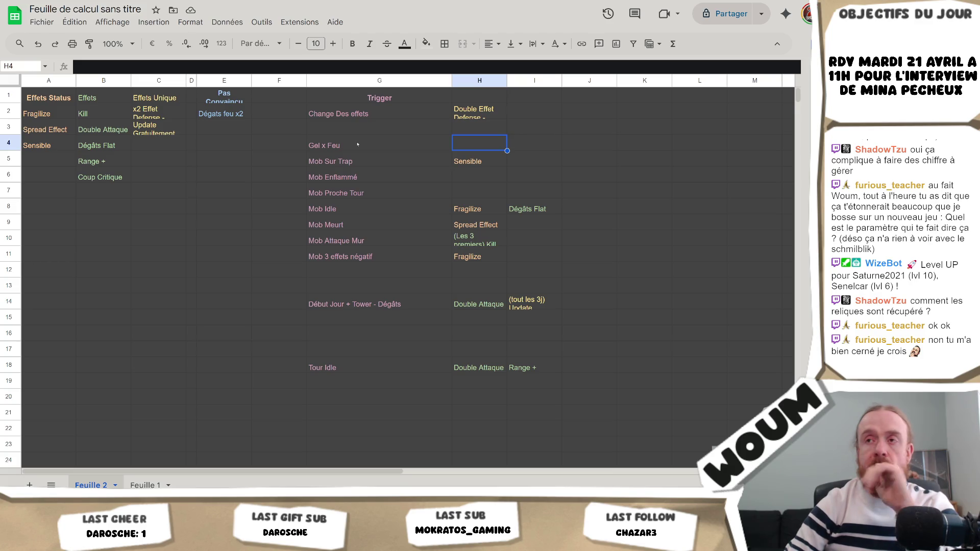
key("Left")
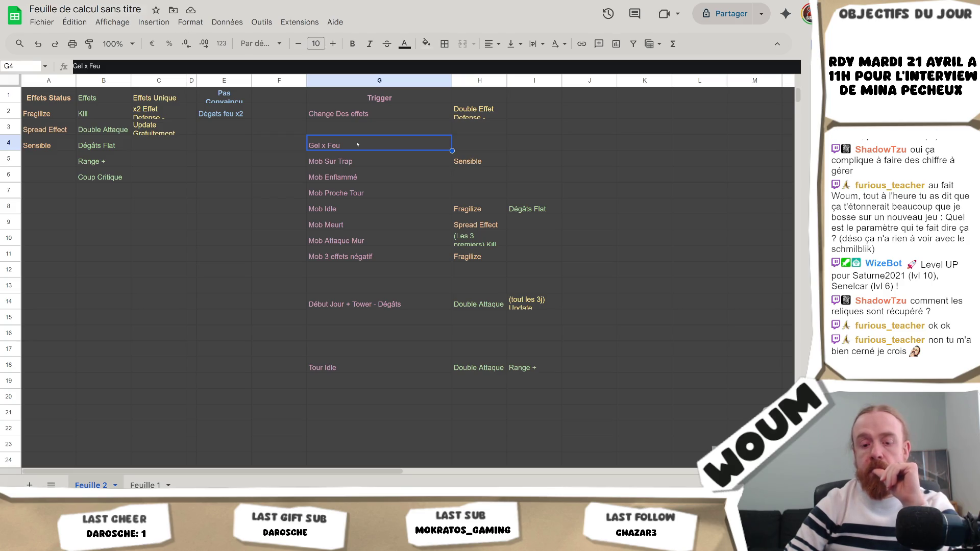
key("Right")
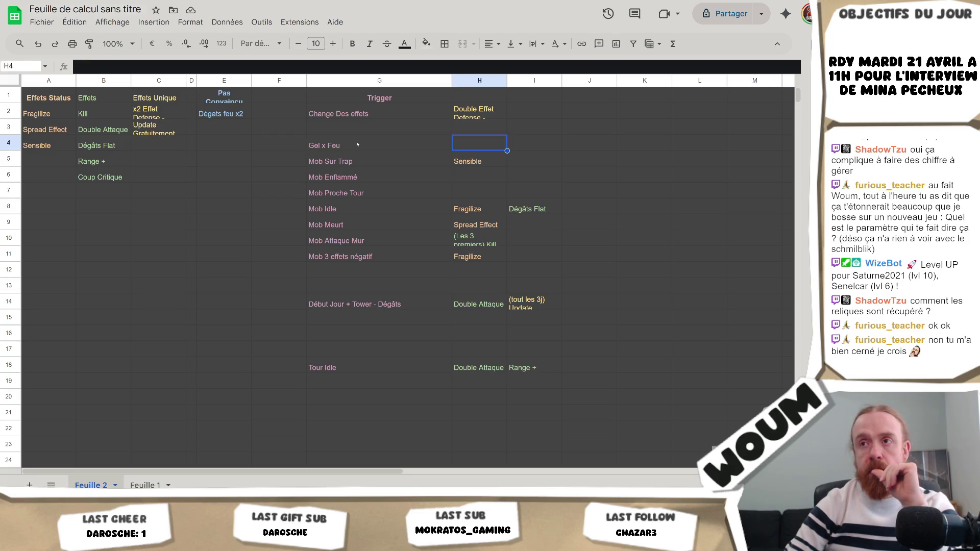
key("Left")
key("Right")
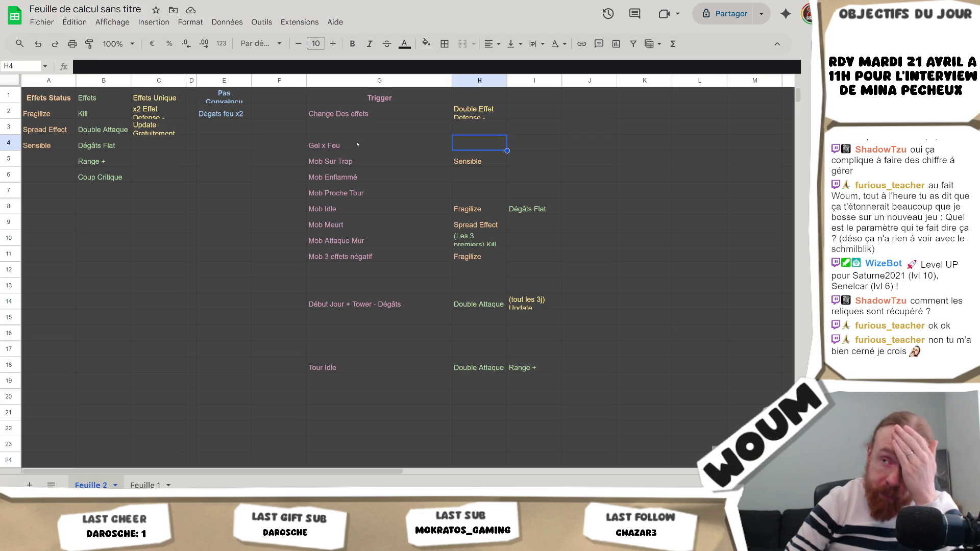
key("Left")
key("Right")
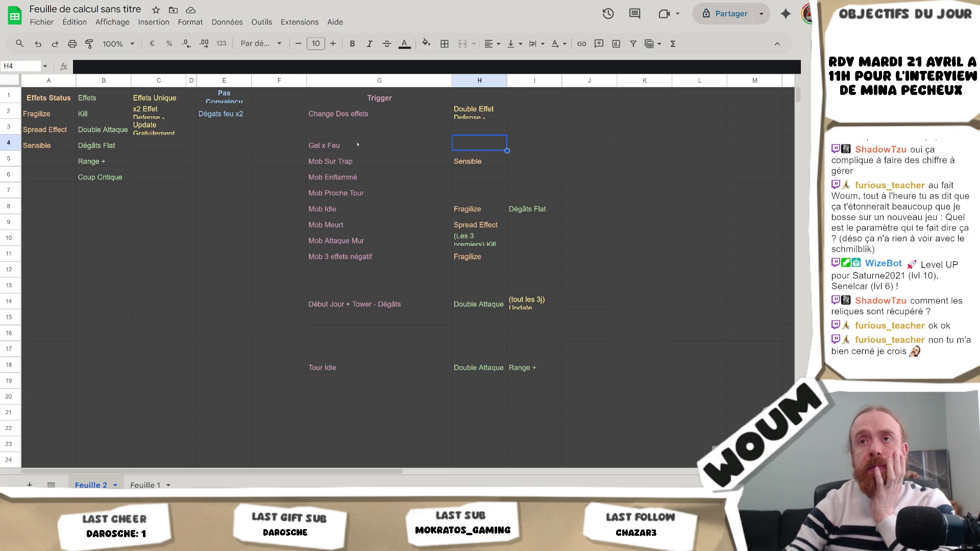
left_click(157, 143)
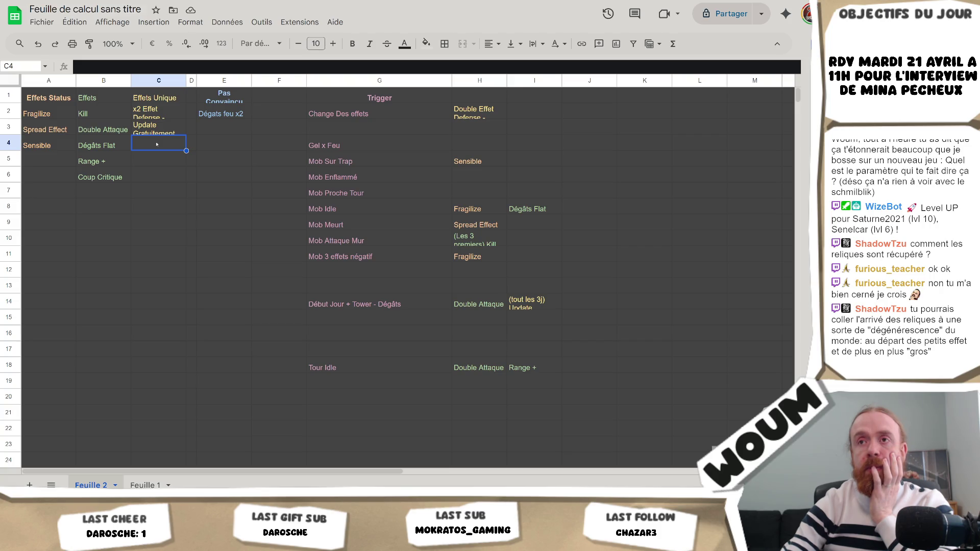
mouse_move(152, 190)
left_mouse_down()
mouse_move(158, 113)
mouse_move(158, 240)
mouse_move(168, 140)
left_mouse_up()
left_click(174, 164)
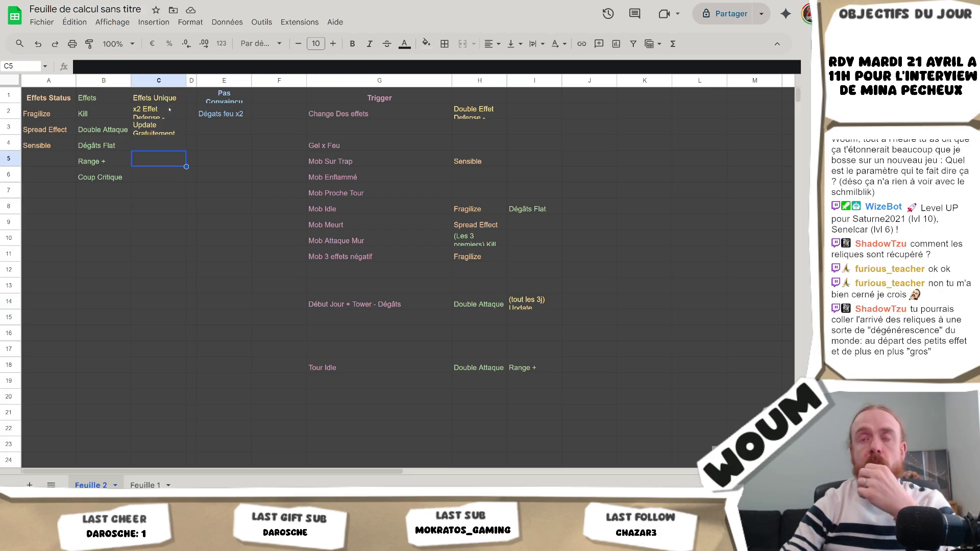
left_click(172, 133)
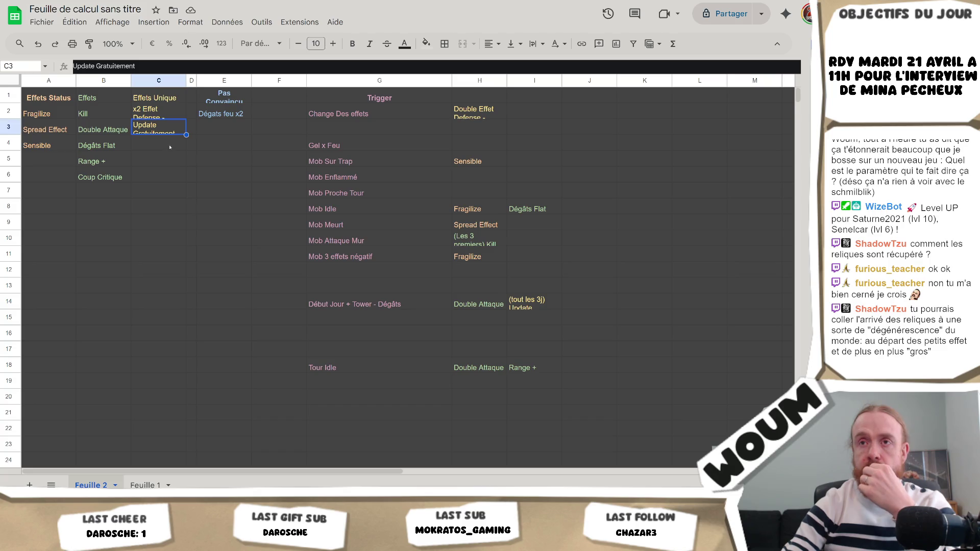
left_click(169, 111)
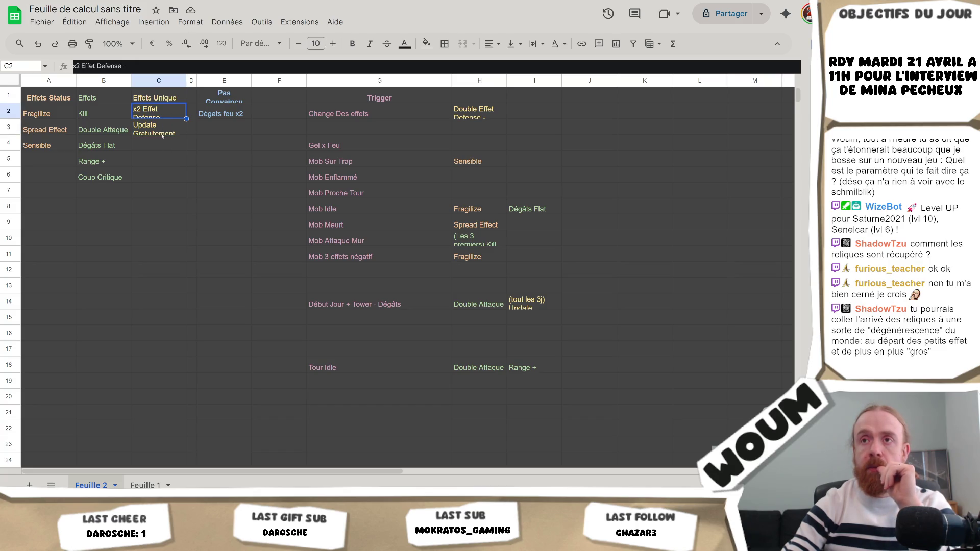
left_click(237, 114)
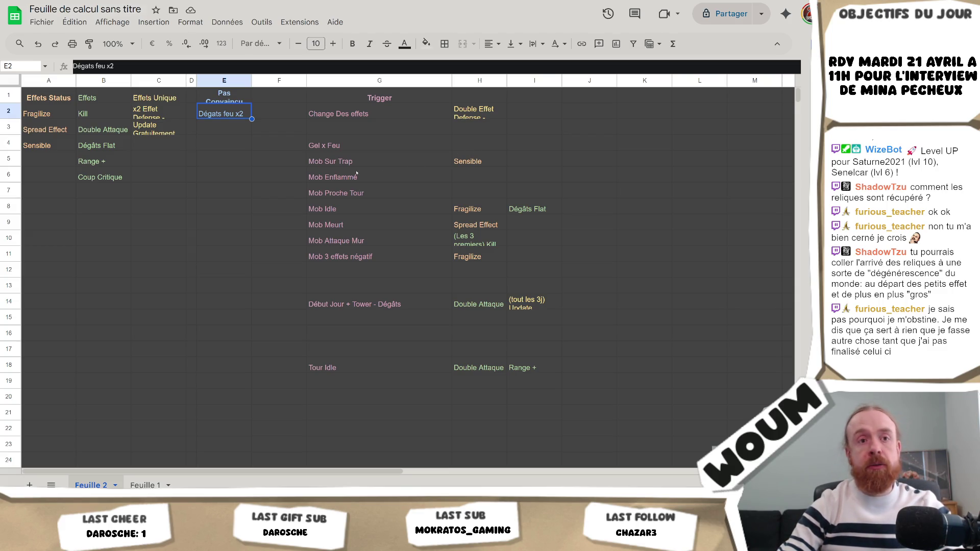
left_click(428, 142)
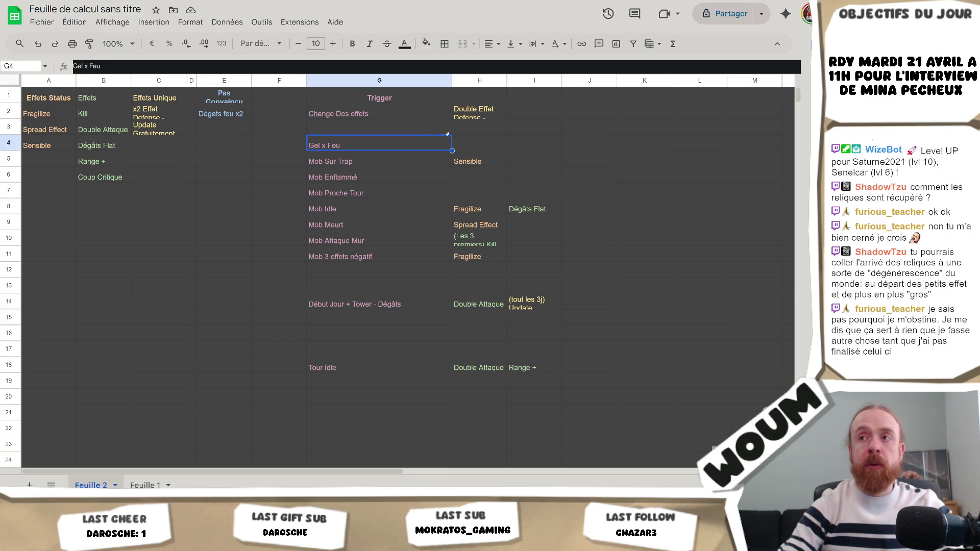
left_click(473, 139)
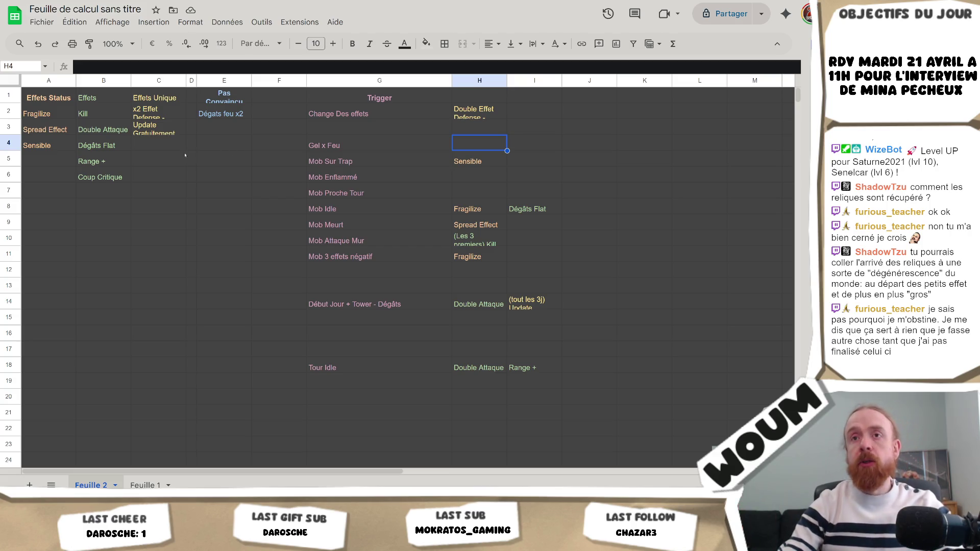
left_click(157, 147)
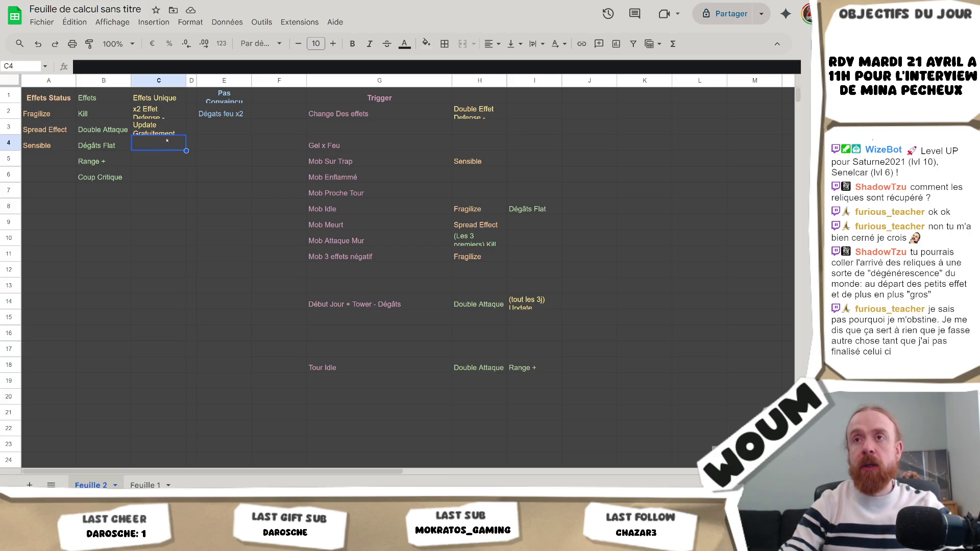
left_click(191, 80)
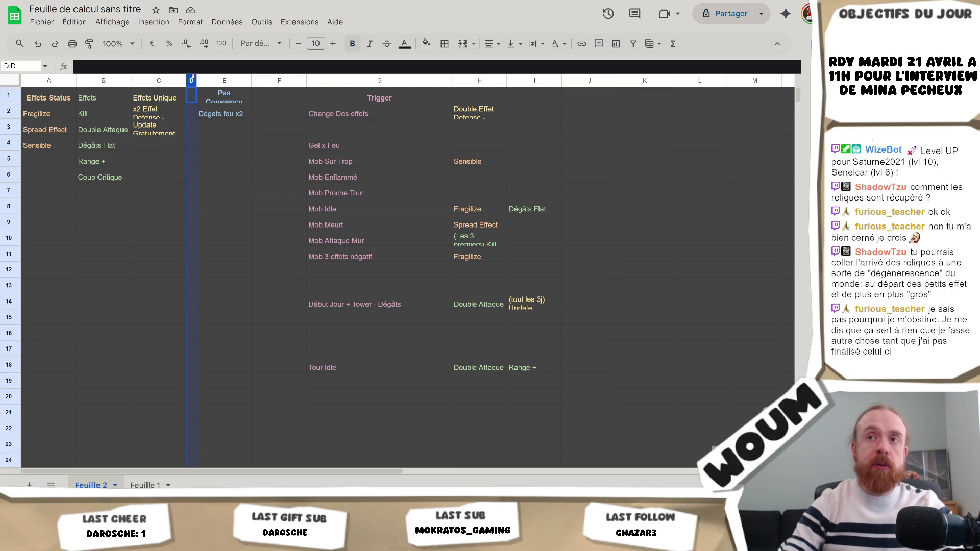
left_click(231, 131)
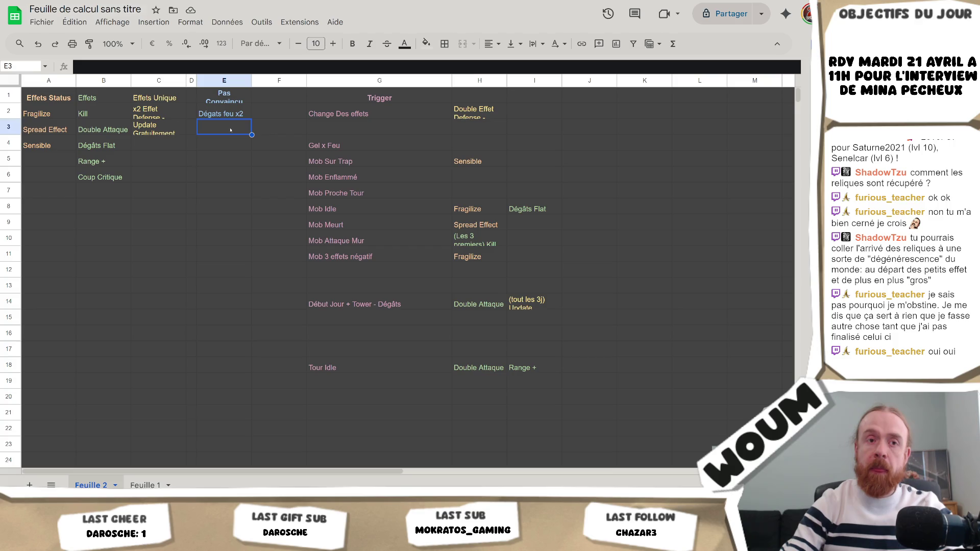
left_click(491, 164)
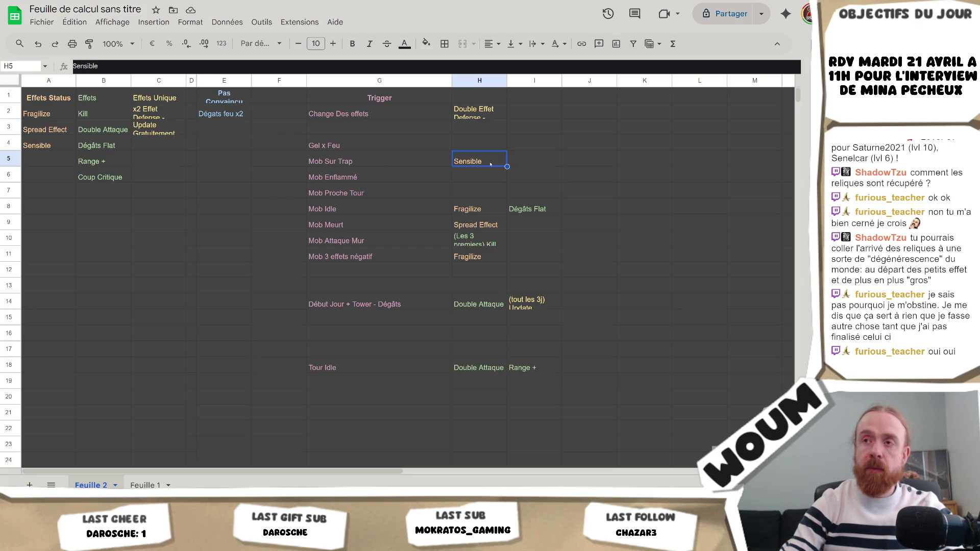
left_click(405, 143)
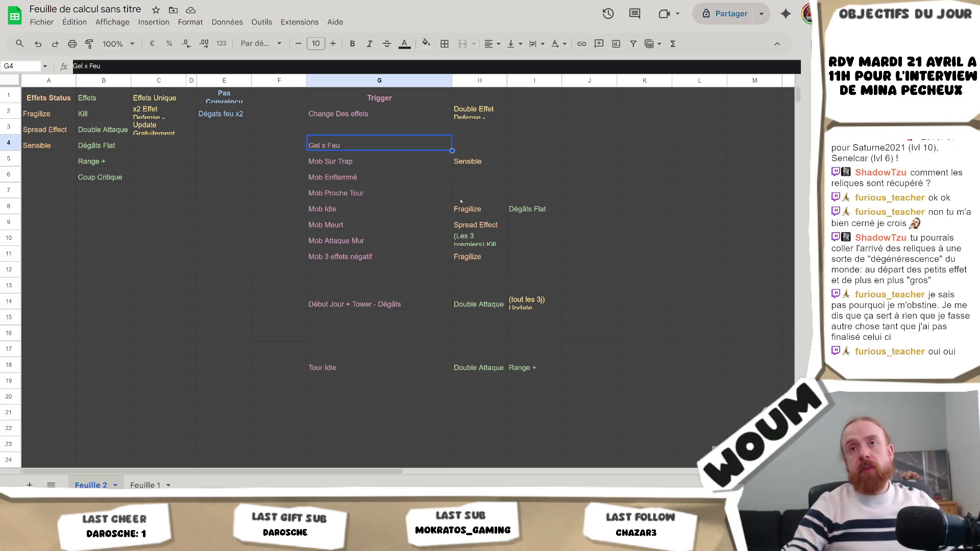
left_click(466, 147)
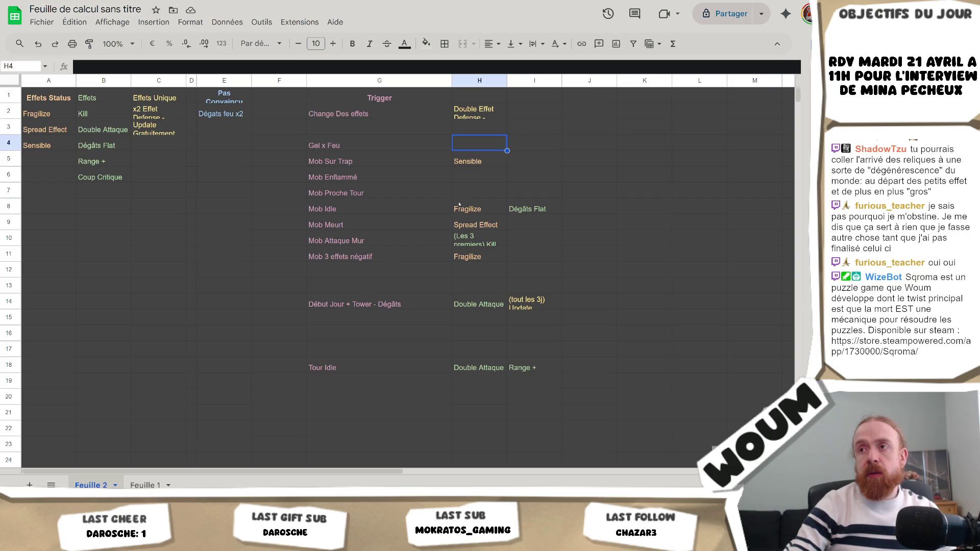
left_click(562, 144)
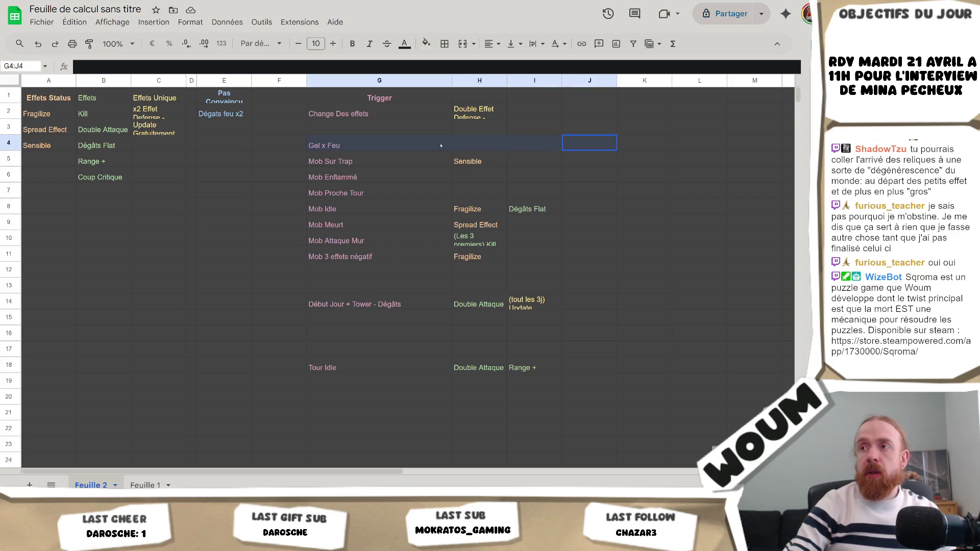
double_click(471, 145)
key("Escape")
left_click(341, 146)
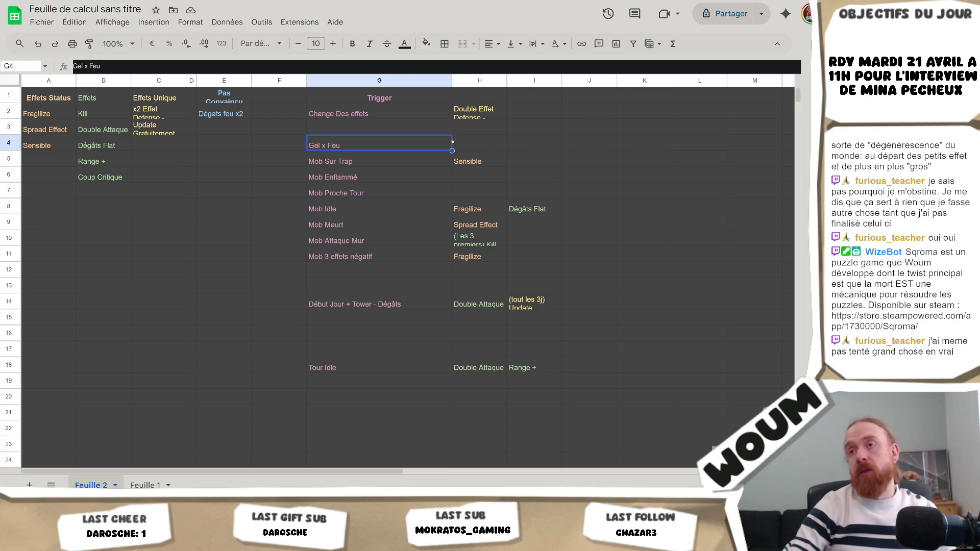
key("Right")
left_click(341, 146)
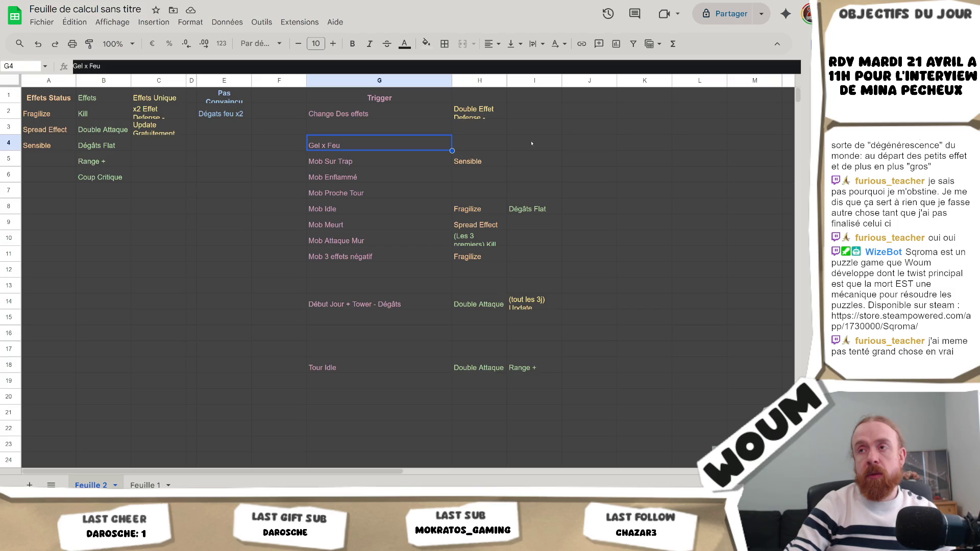
left_click(477, 145)
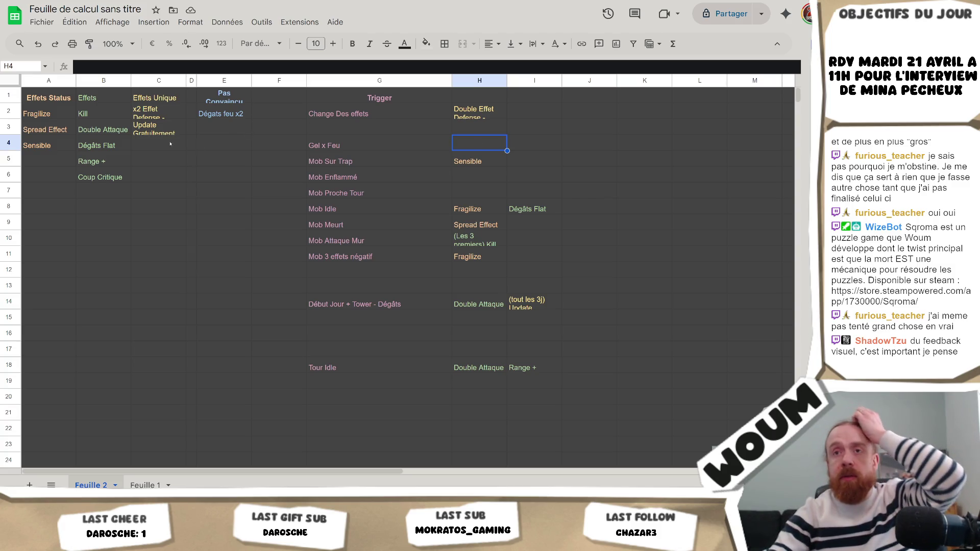
left_click(154, 147)
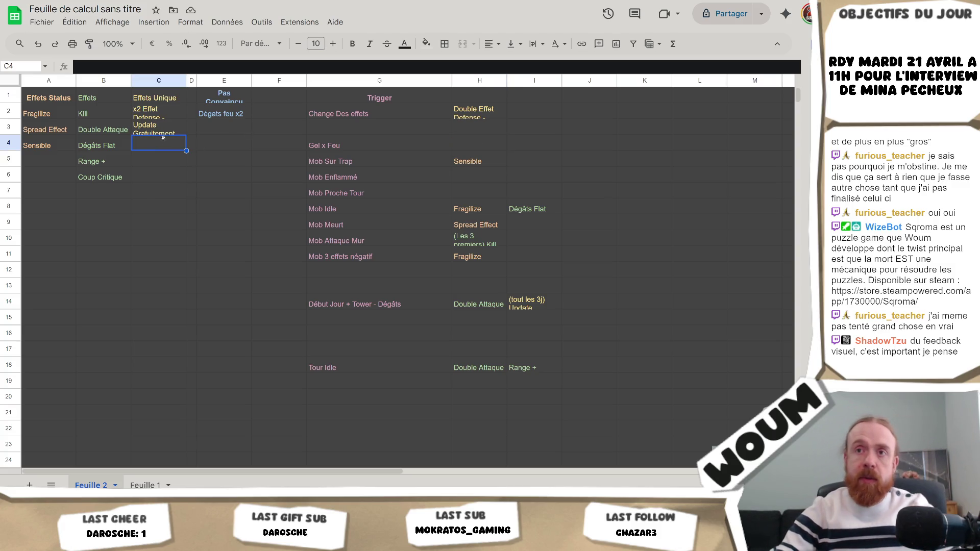
Step: Enter 'Nuage Fumé sur la case (dégâts)' in C4 in light yellow text
type("Nuage Fumé ")
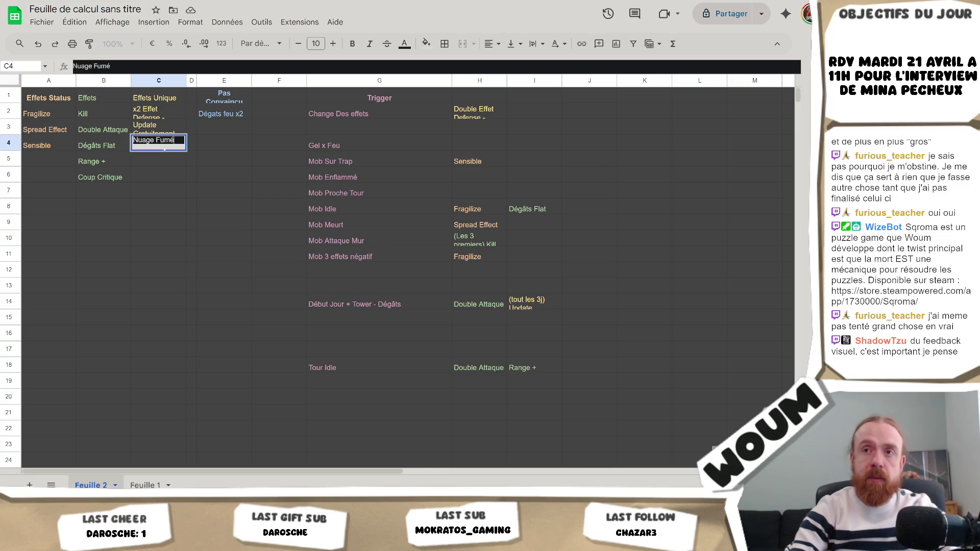
type("sur la case")
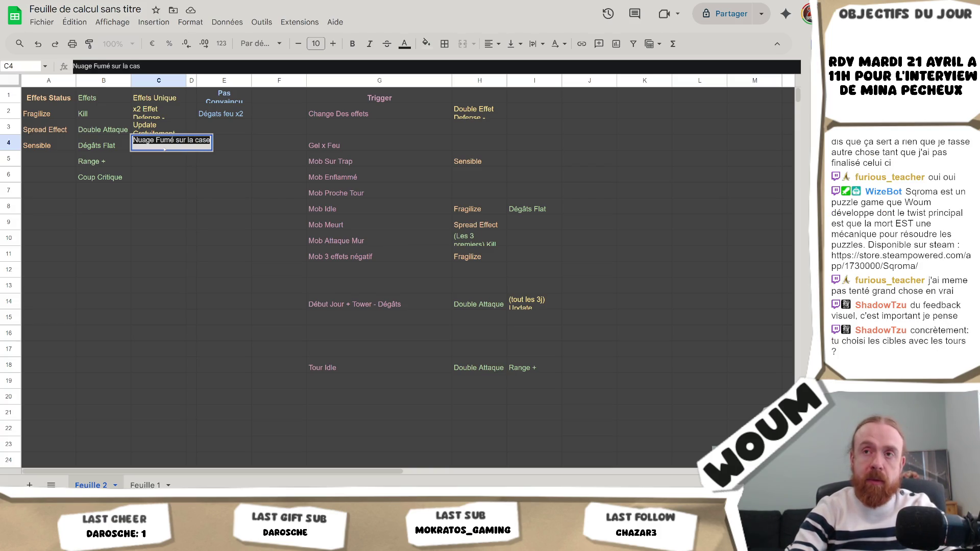
type(" (dég")
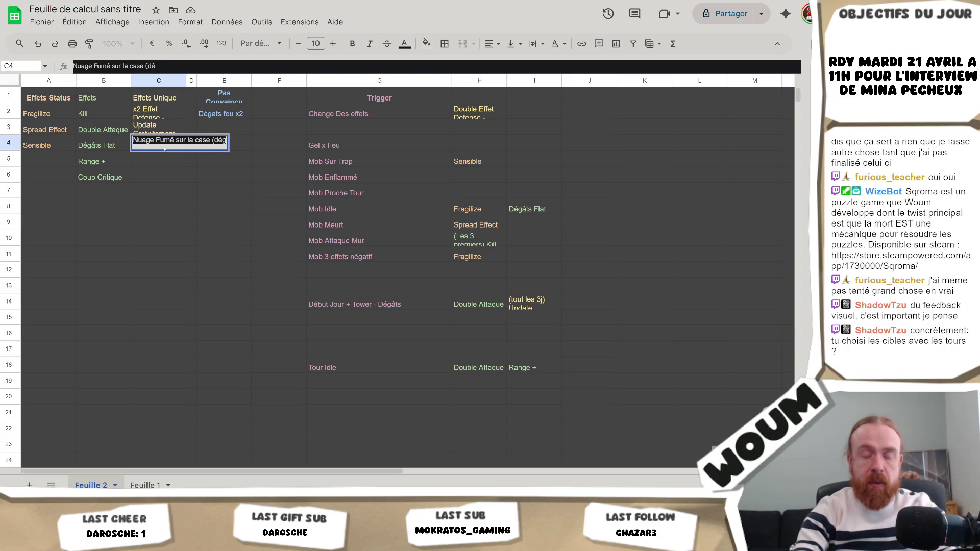
type("âts)")
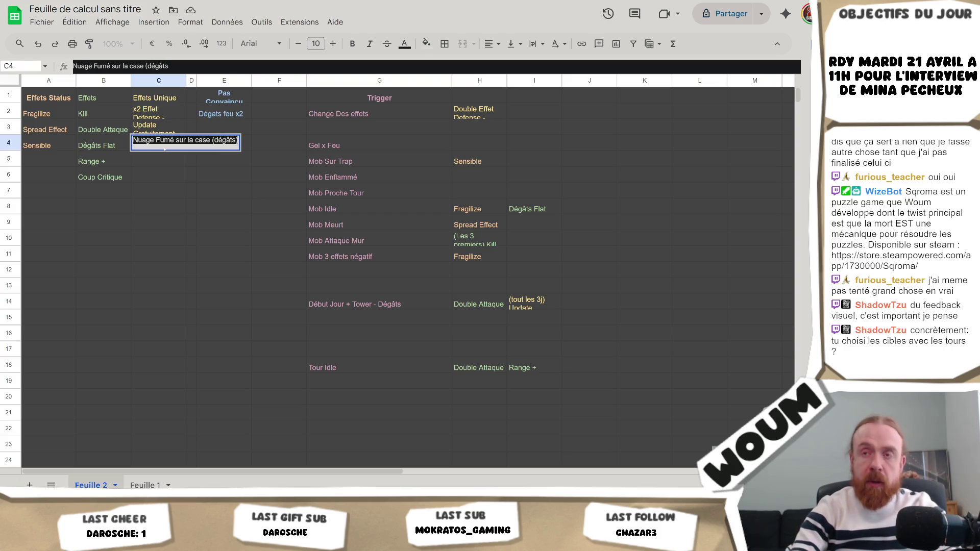
key("Return")
key("Up")
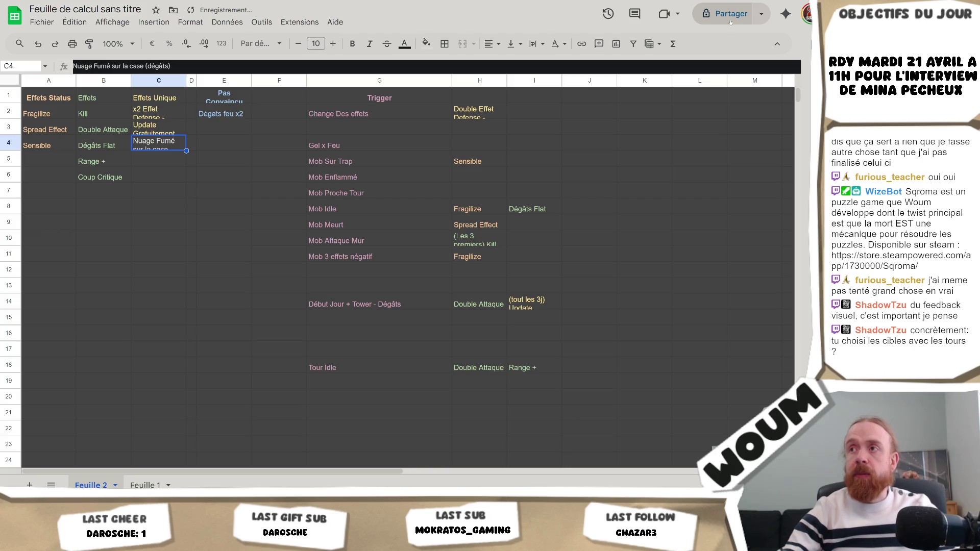
left_click(404, 44)
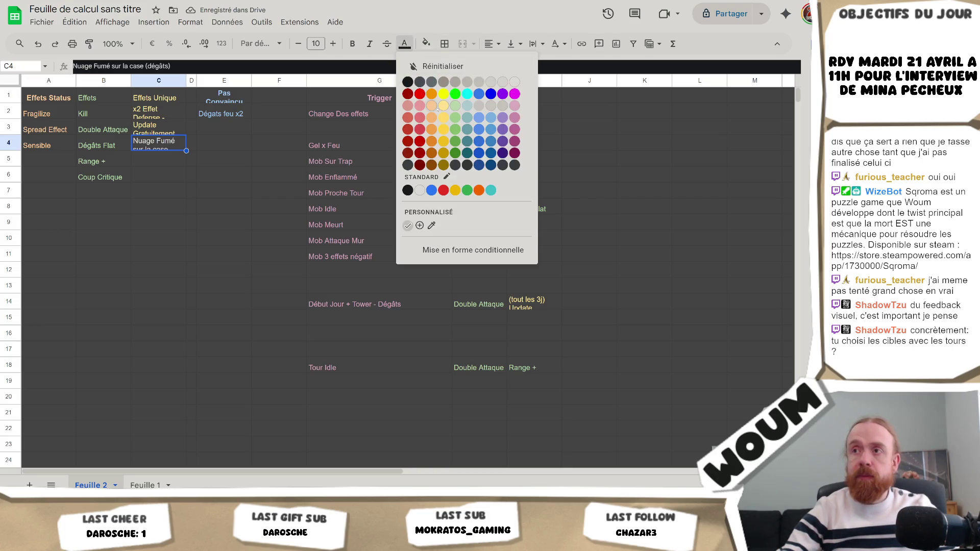
left_click(443, 118)
Step: Copy the Nuage Fumé entry into H4 beside Gel x Feu
key("ctrl+c")
left_click(528, 162)
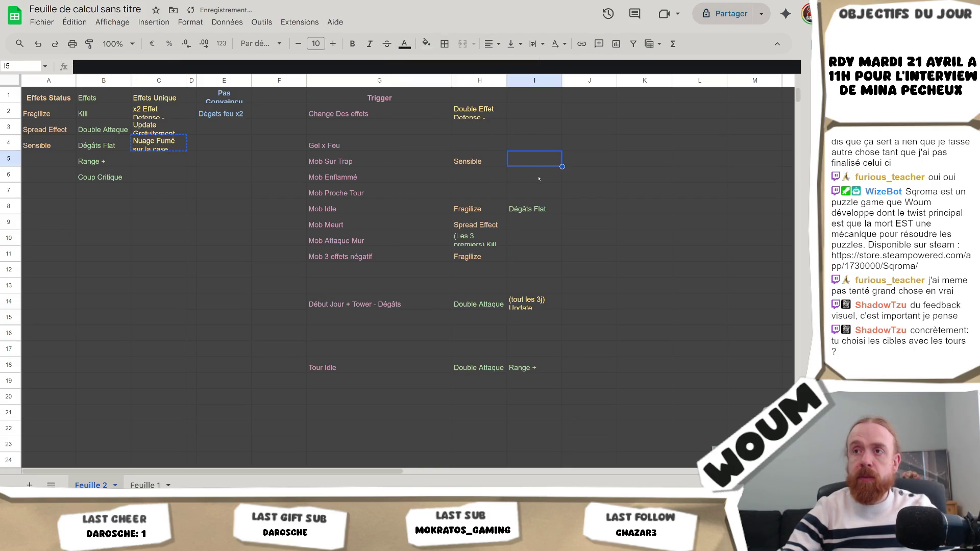
left_click(491, 144)
key("ctrl+v")
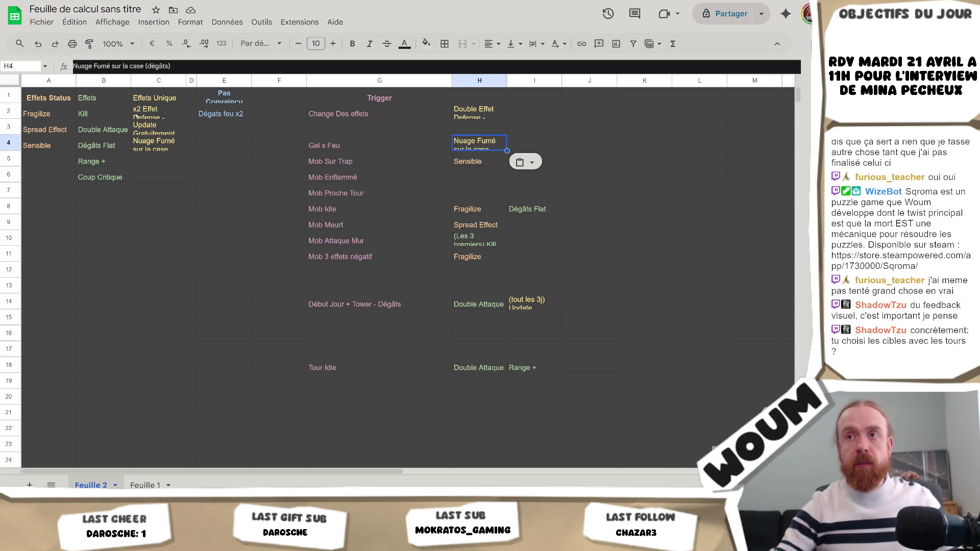
left_click(576, 150)
left_click(467, 148)
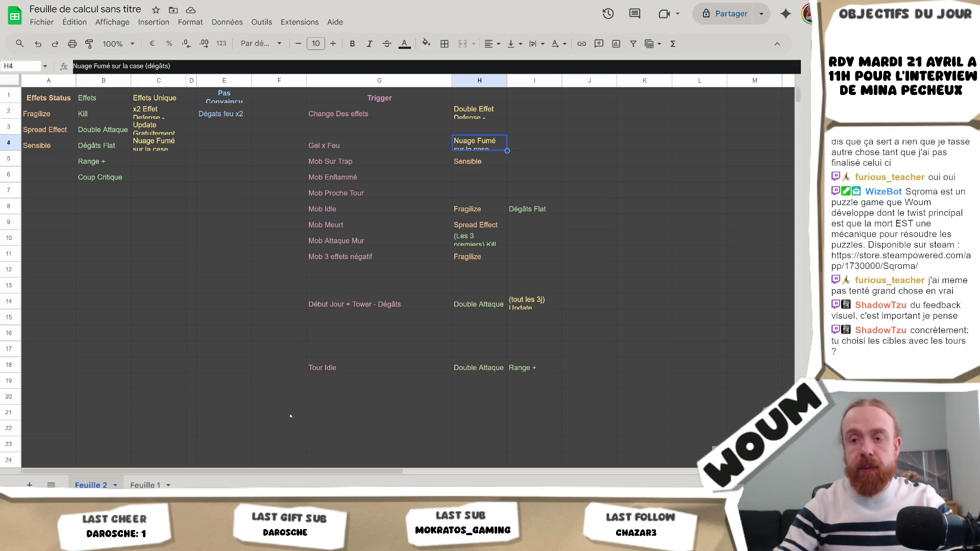
key("alt+Tab")
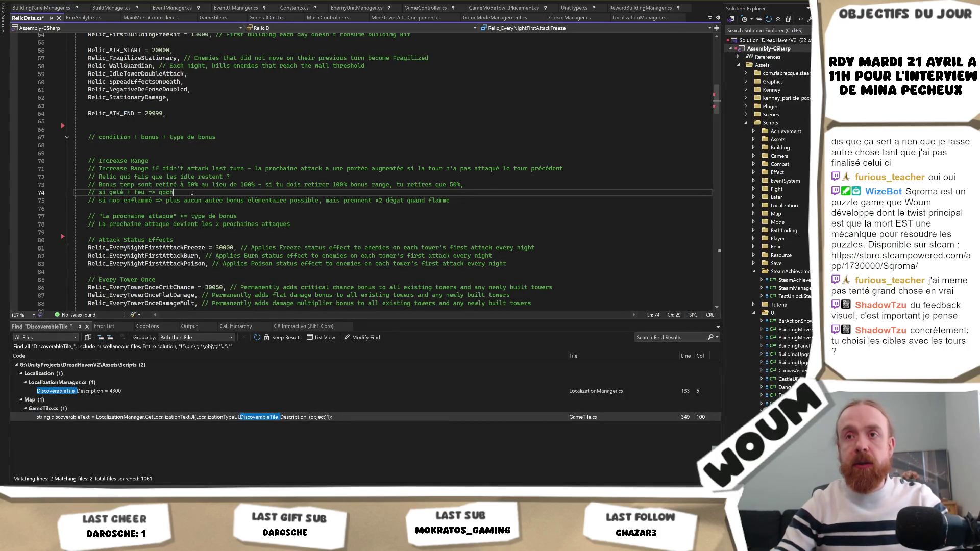
Step: Delete the '// si gelé + feu => qqch' comment on line 74 of RelicData.cs
key("shift+Home")
key("shift+Home")
key("BackSpace")
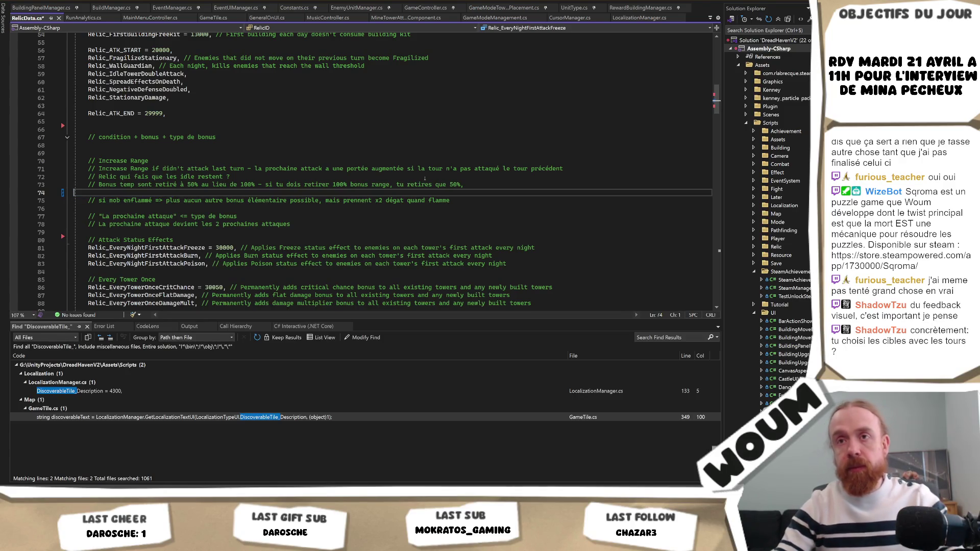
key("alt+Tab")
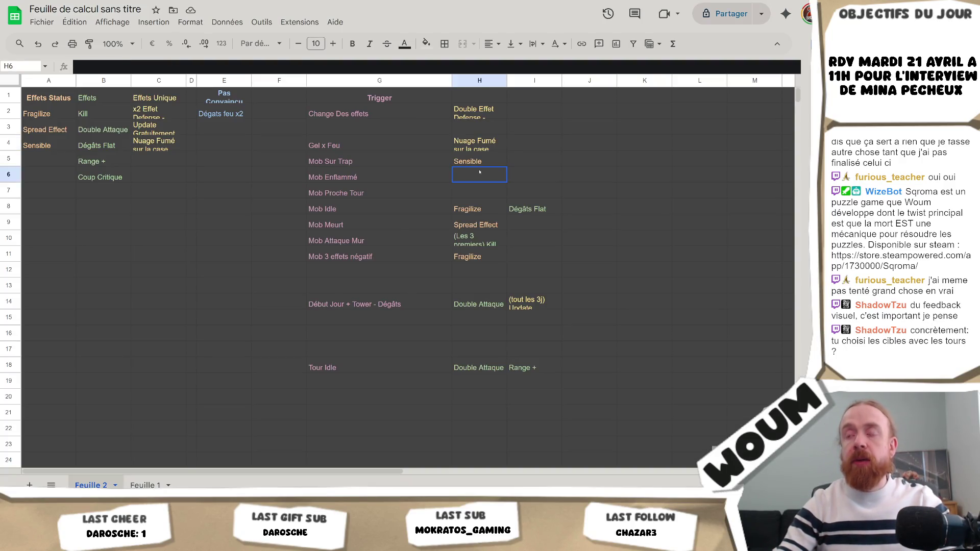
key("alt+Tab")
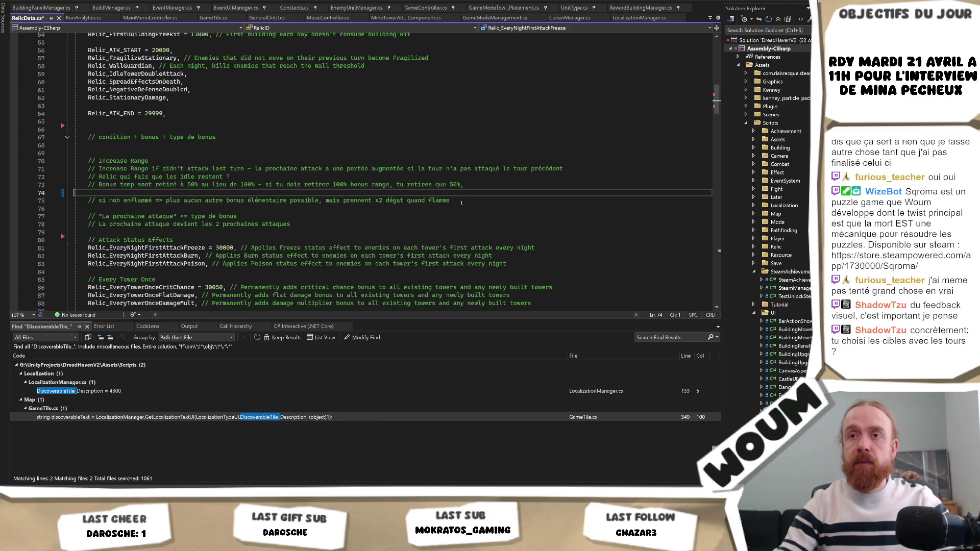
key("alt+Tab")
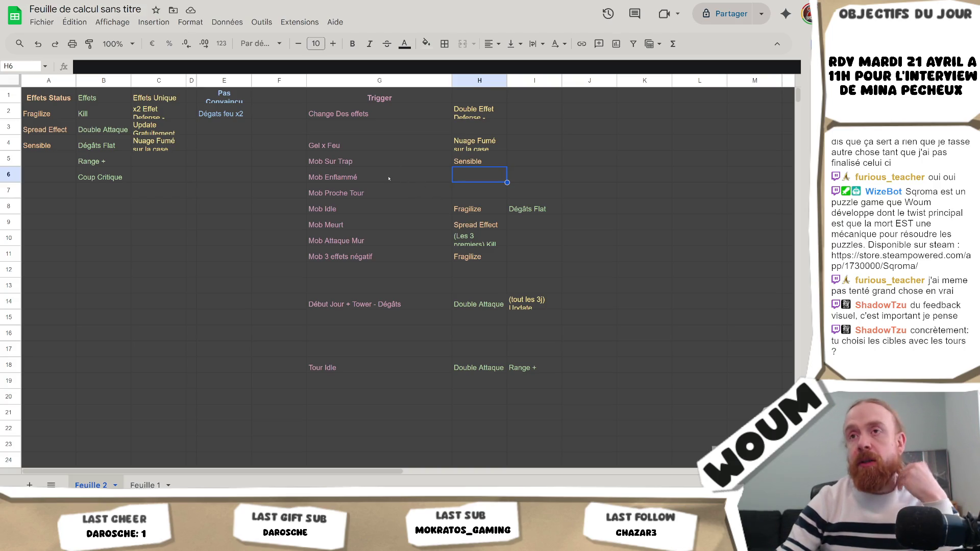
Step: Review the Effets Unique entries in column C and the Mob Enflammé row
left_click(158, 162)
key("Up")
key("Up")
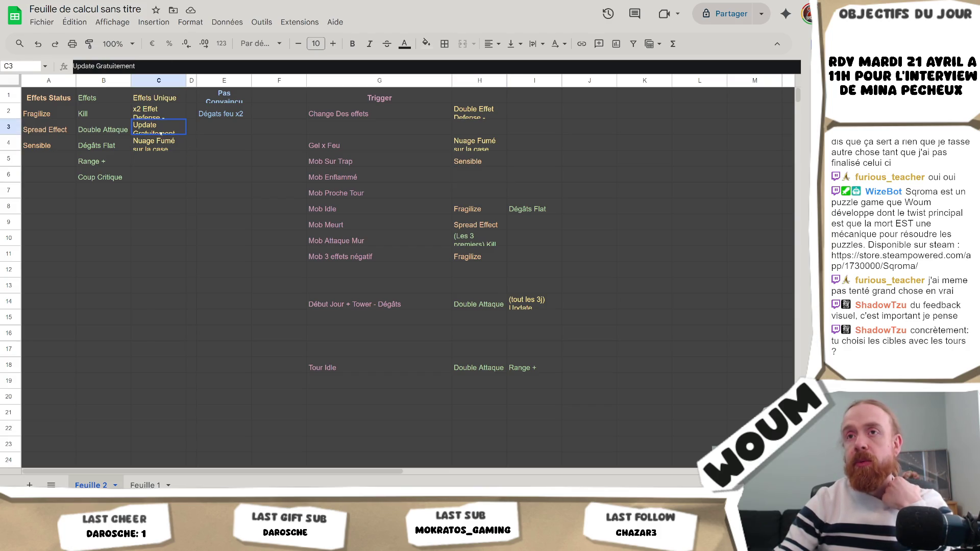
left_click(159, 173)
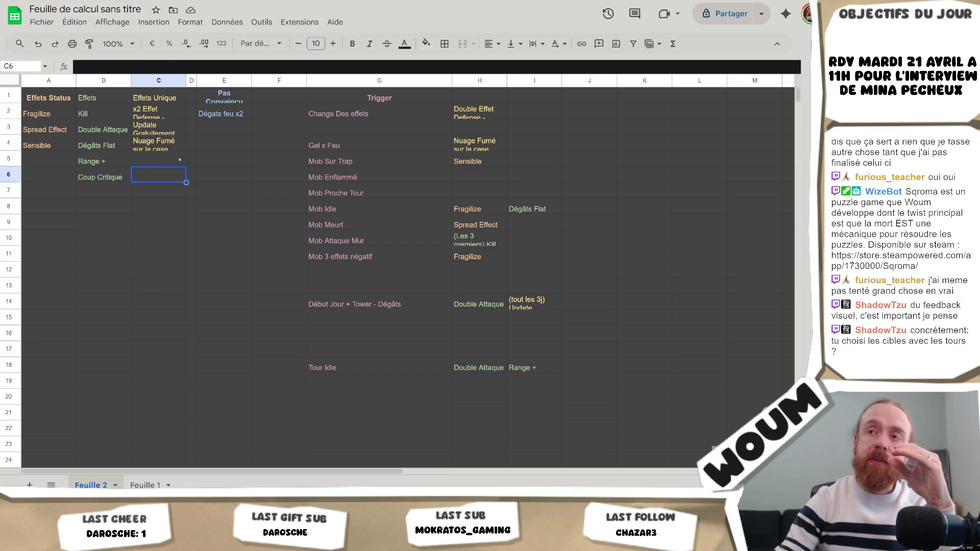
left_click(389, 177)
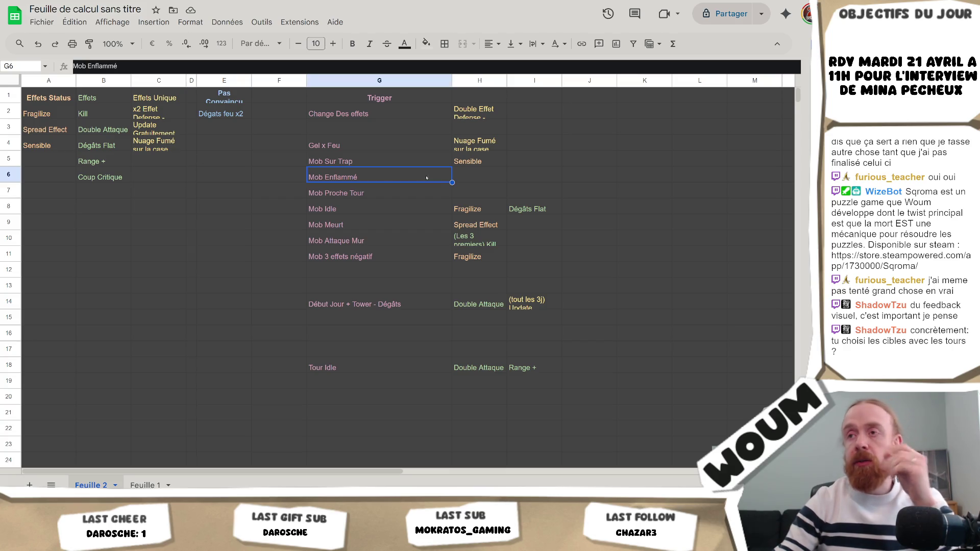
left_click(469, 176)
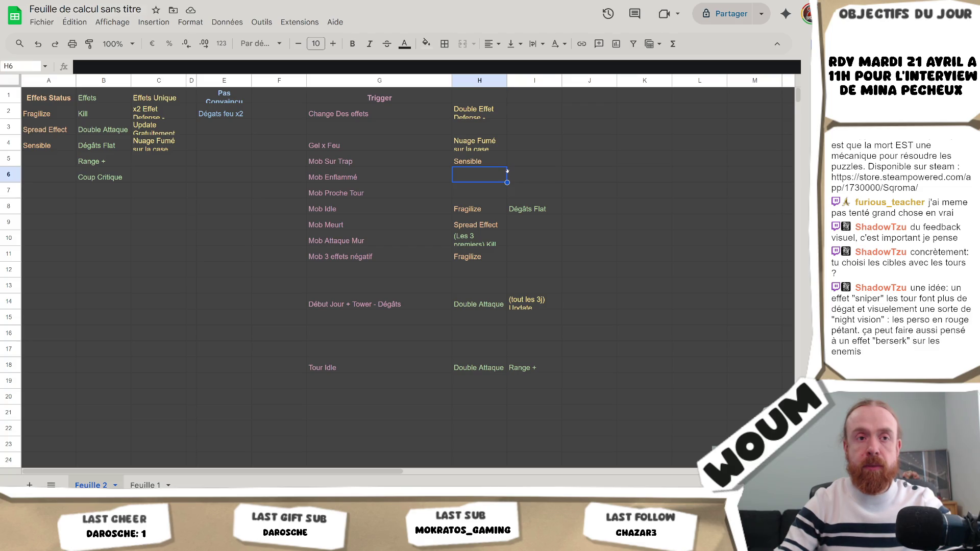
left_click_drag(316, 157, 469, 176)
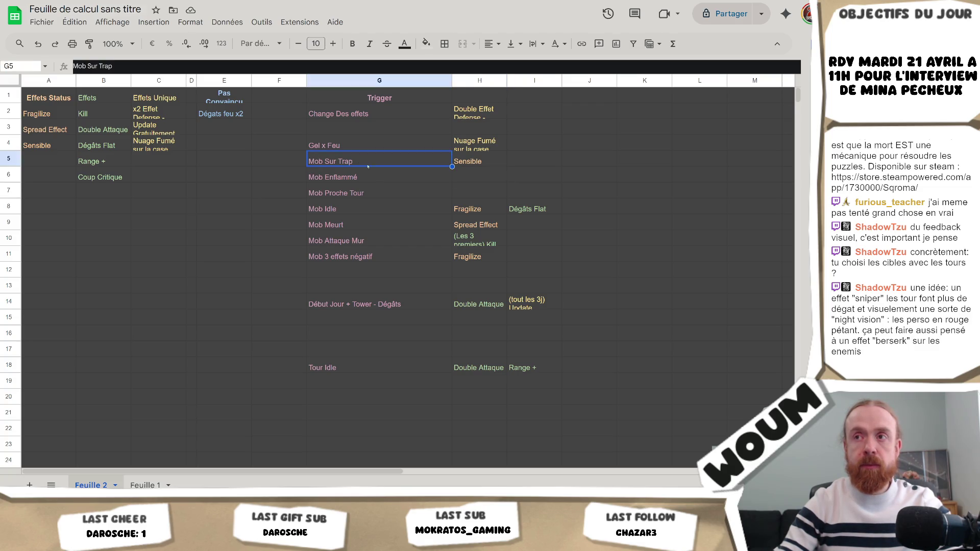
left_click(471, 170)
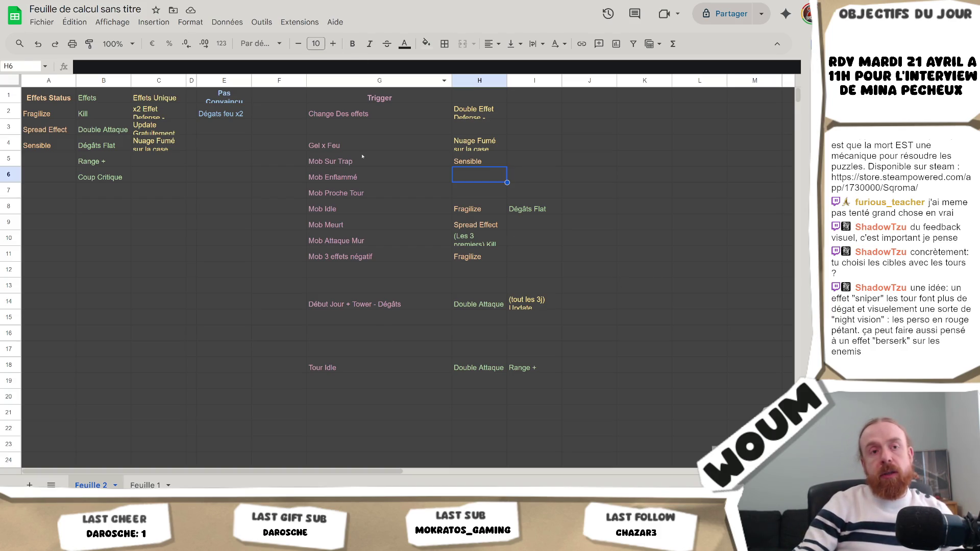
Step: Check cells G3, H3, H6, Fragilize in A2 and the Nuage Fumé entry in H4
left_click(350, 130)
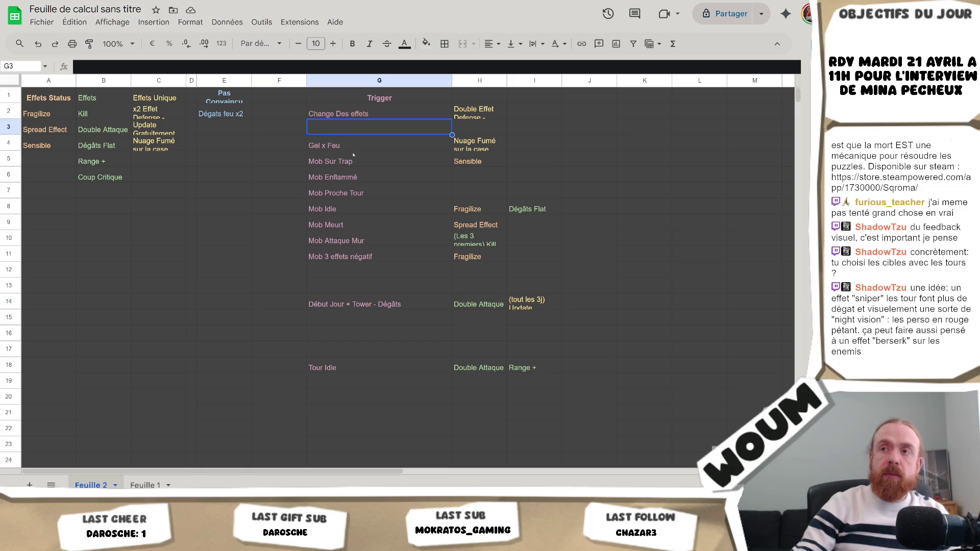
left_click(352, 149)
left_click(449, 132)
left_click(456, 132)
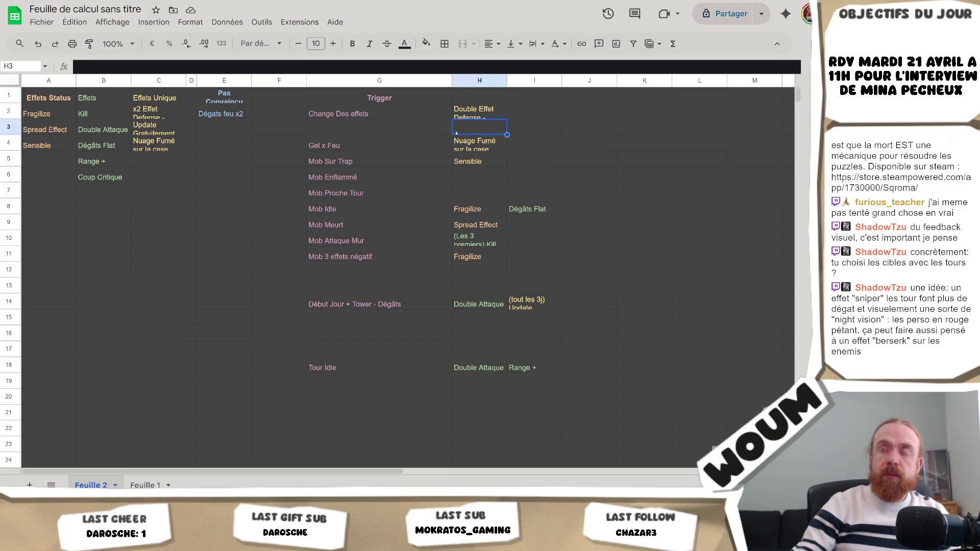
left_click(461, 175)
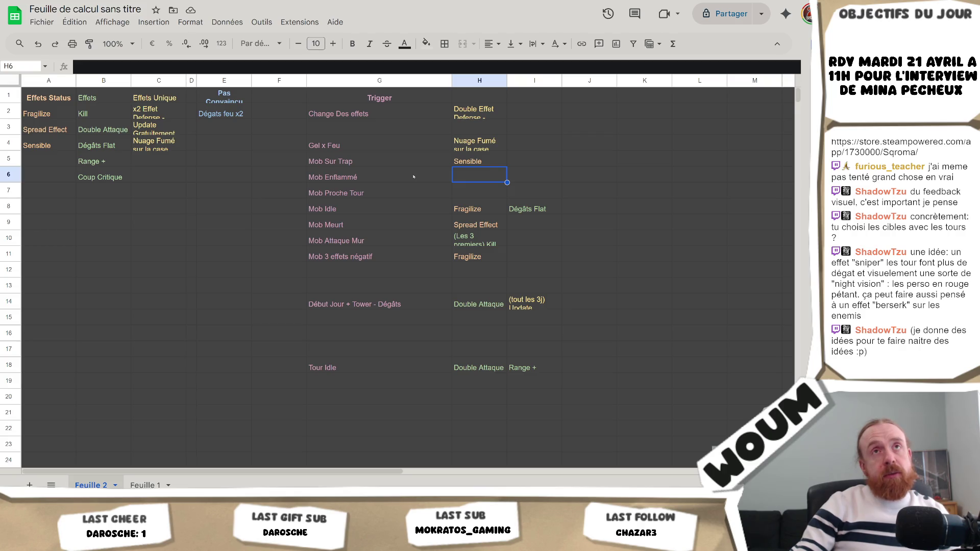
left_click(406, 129)
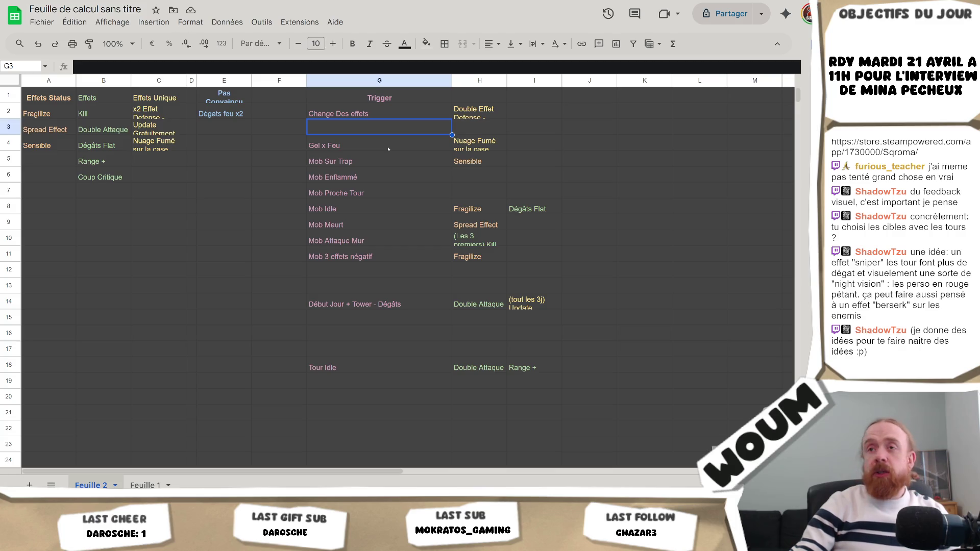
left_click(56, 118)
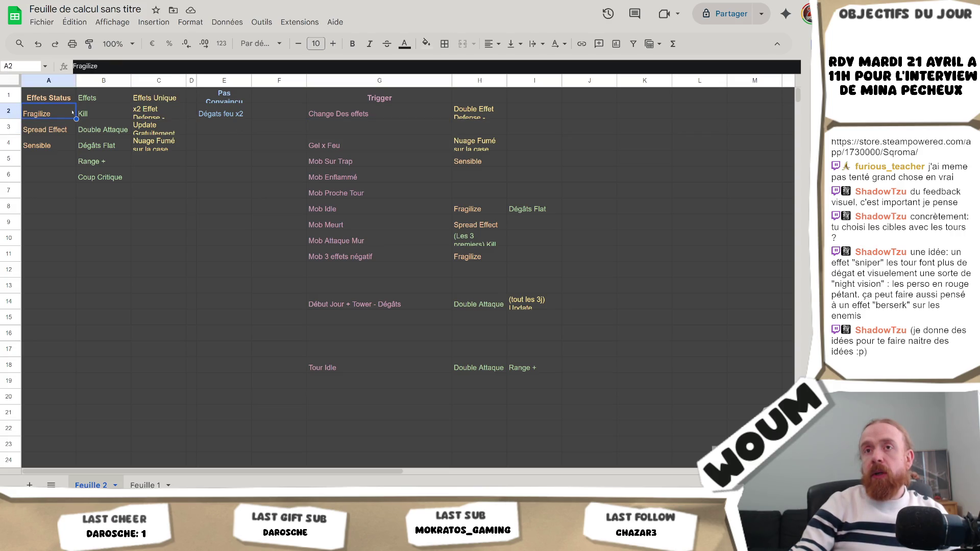
left_click(166, 115)
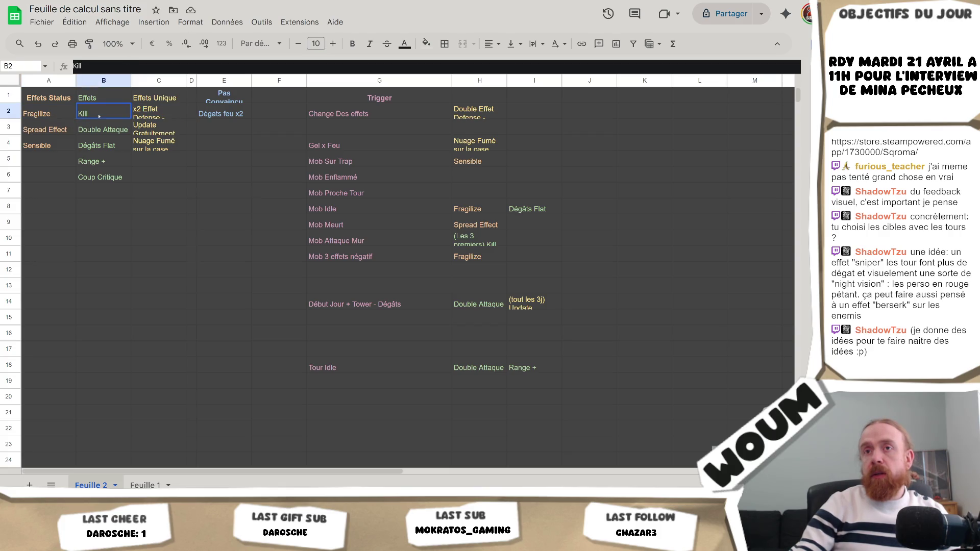
left_click(46, 116)
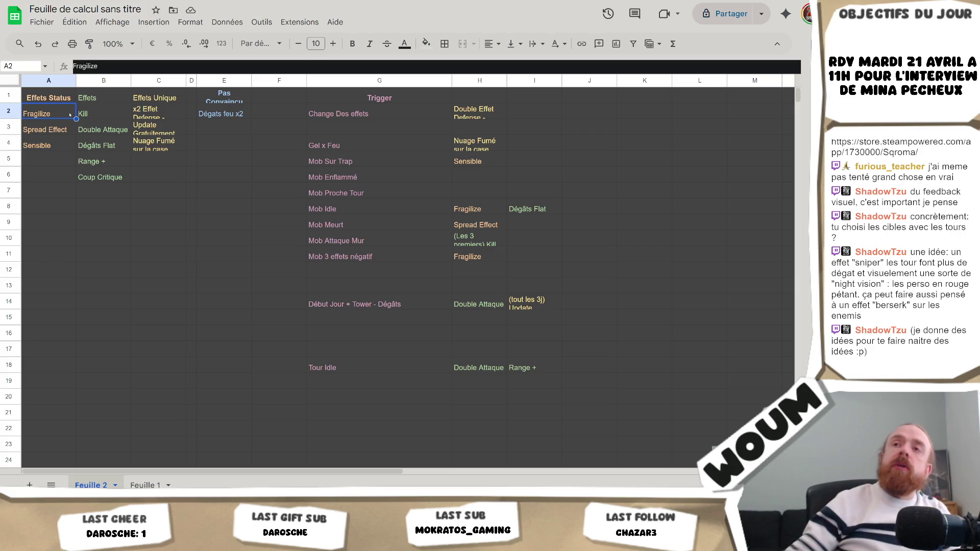
left_click(493, 148)
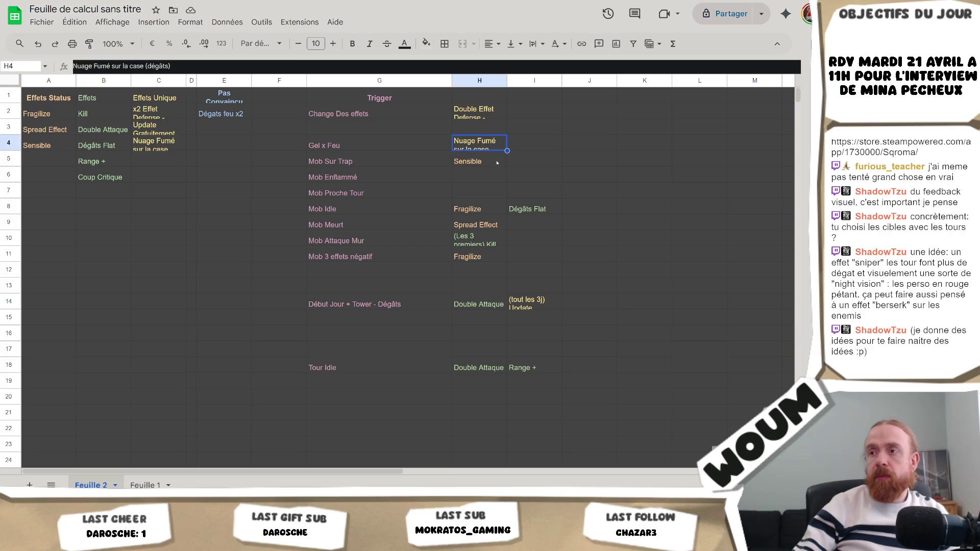
key("alt+Tab")
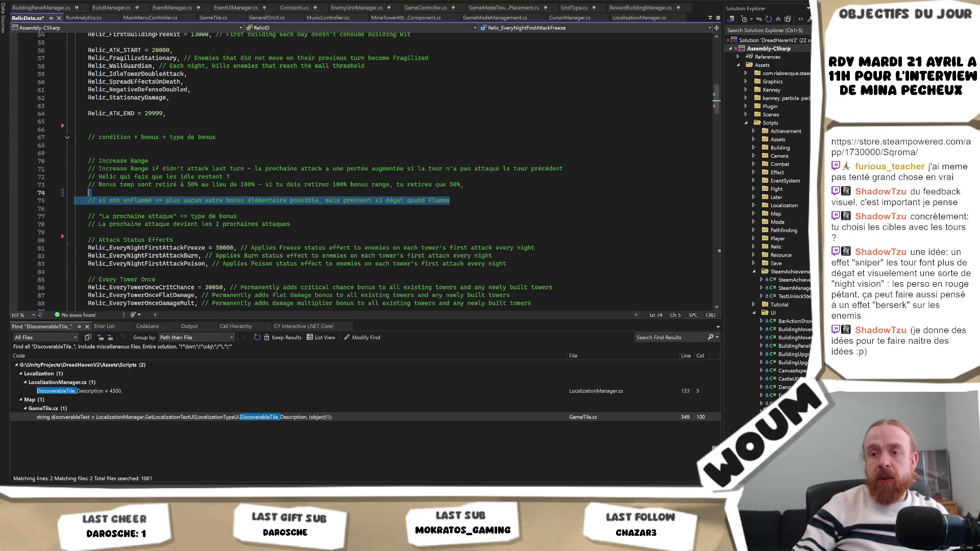
Step: Enter 'mob enflammé => peu être que enflammé mais pas de feu' in cell E3 of Feuille 2
key("alt+Tab")
left_click(225, 128)
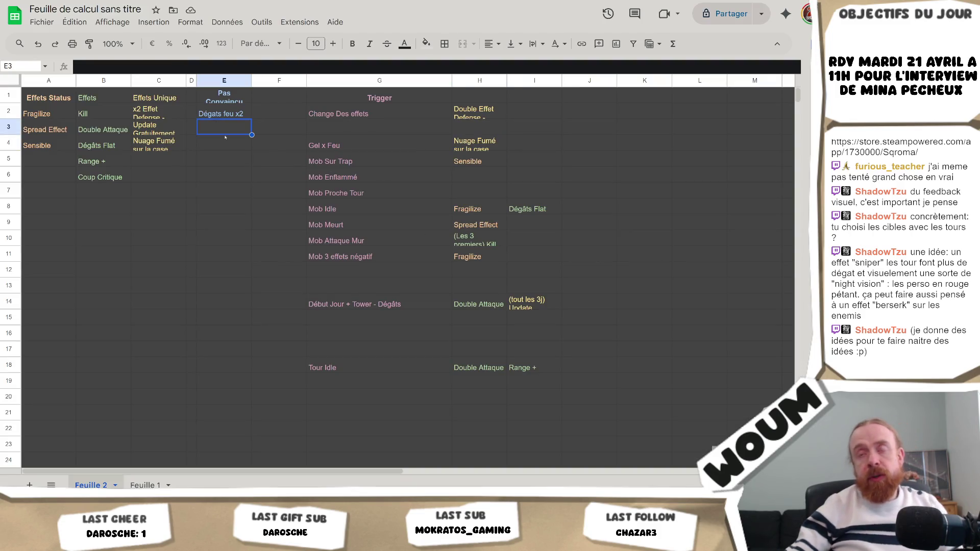
type("Dé")
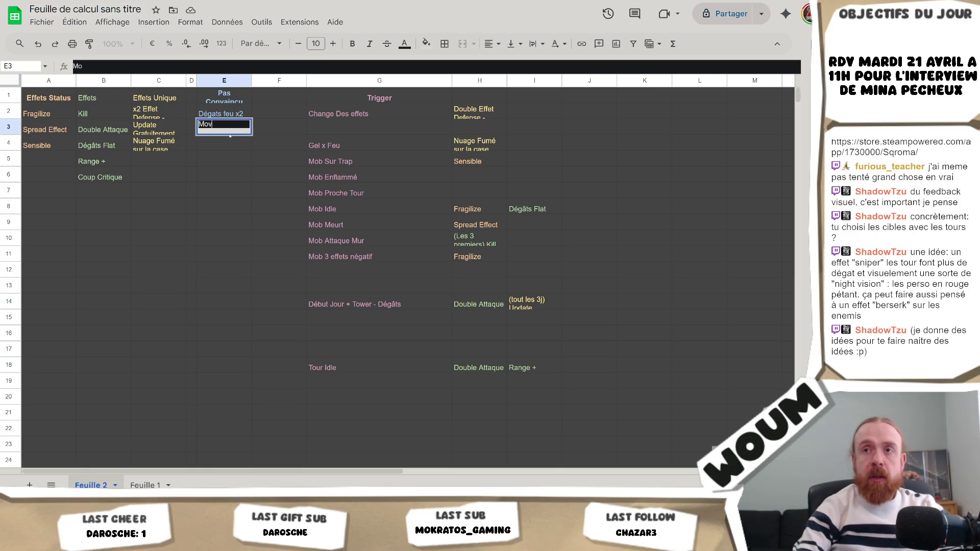
key("BackSpace")
key("BackSpace")
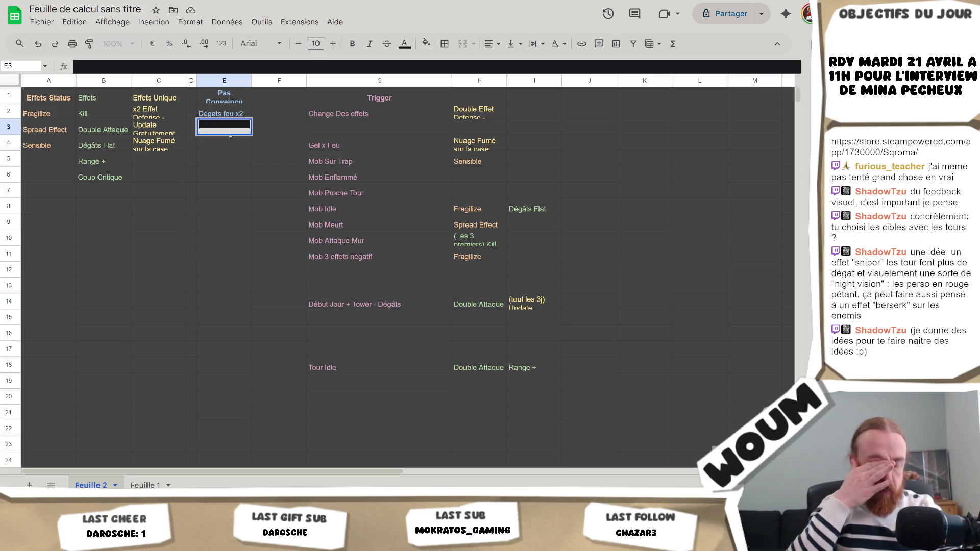
type("mob")
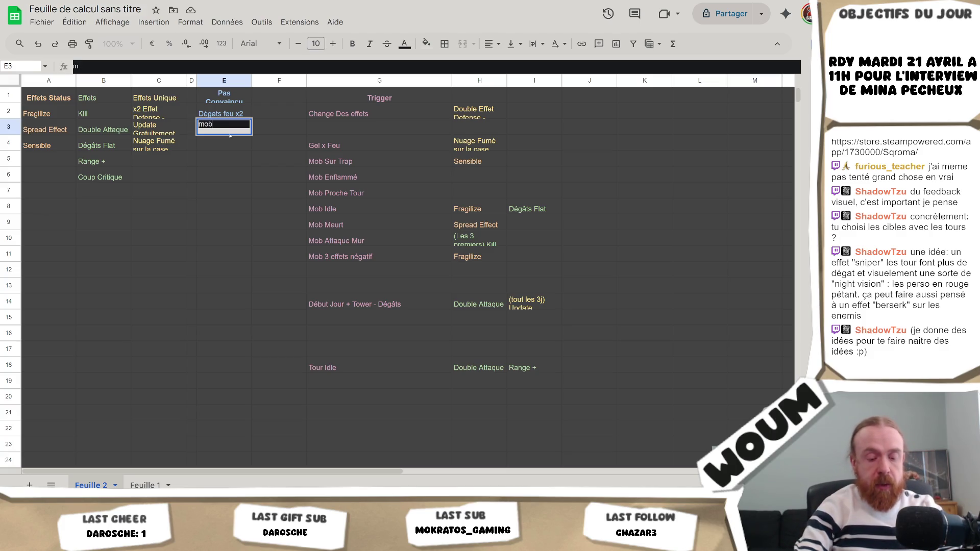
type(" enflammé =>")
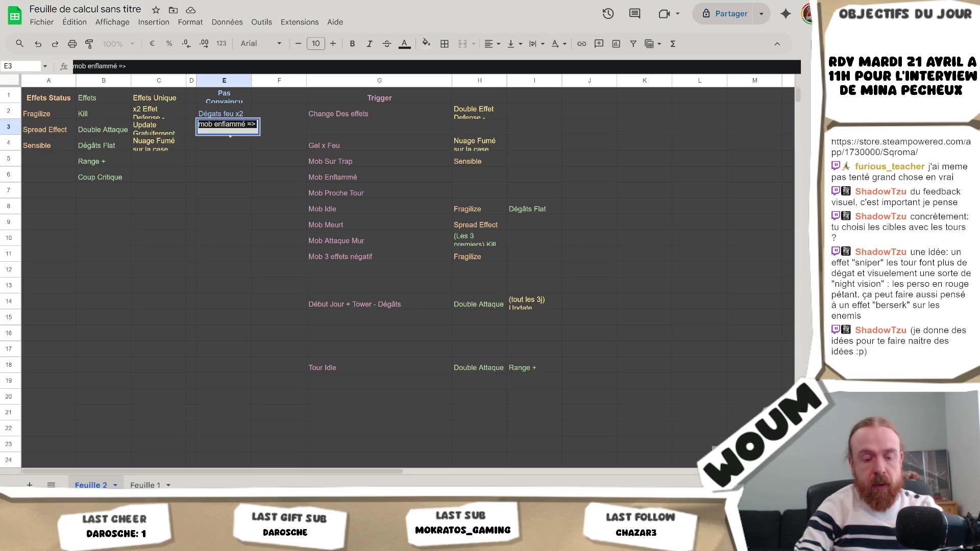
type(" peu êtr")
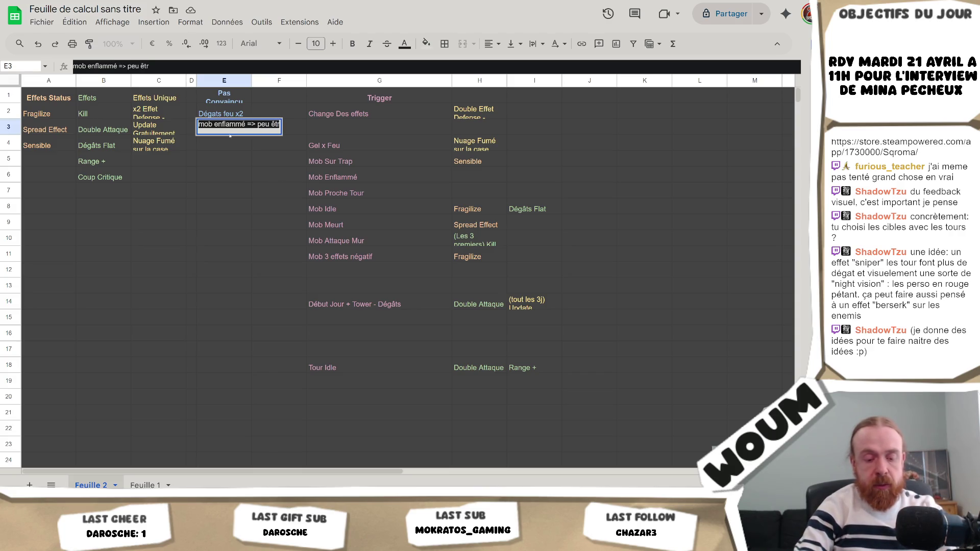
type("e que enflammé")
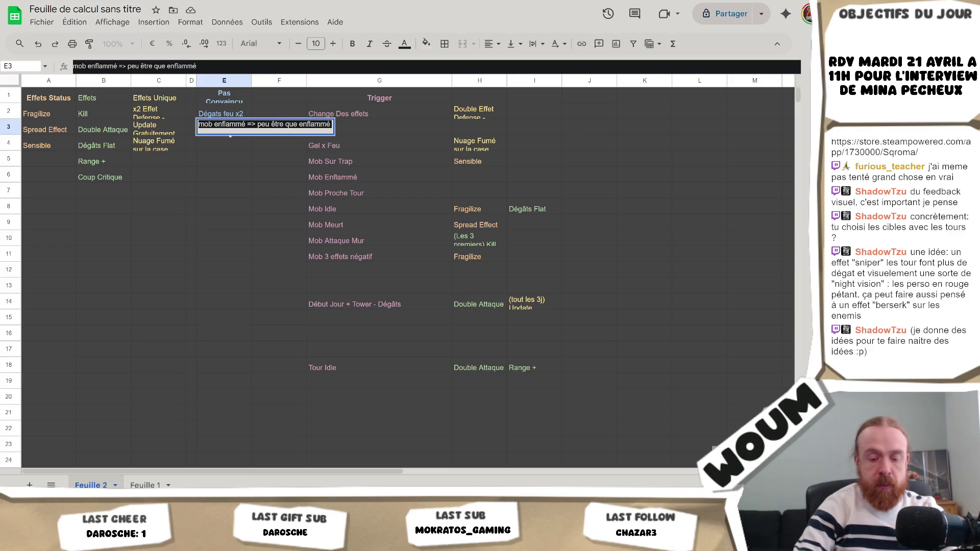
type(" mais pas de feu")
key("Return")
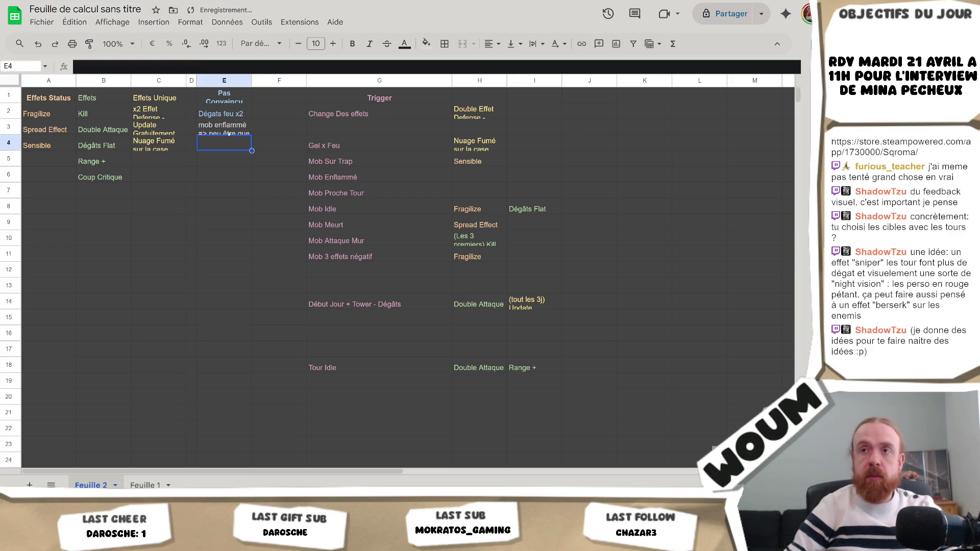
key("alt+Tab")
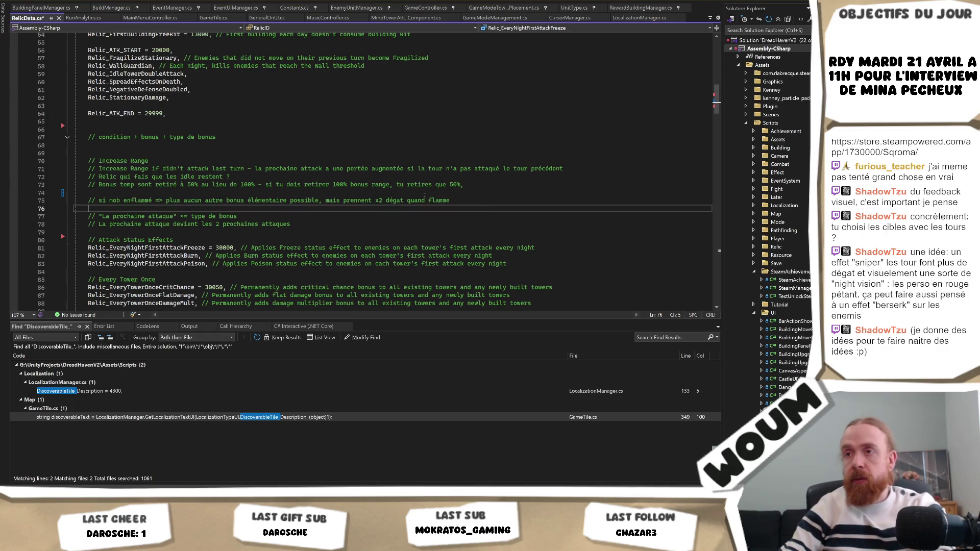
Step: Delete the 'si mob enflammé' comment from RelicData.cs, checking the code against the Feuille 2 table
key("Delete")
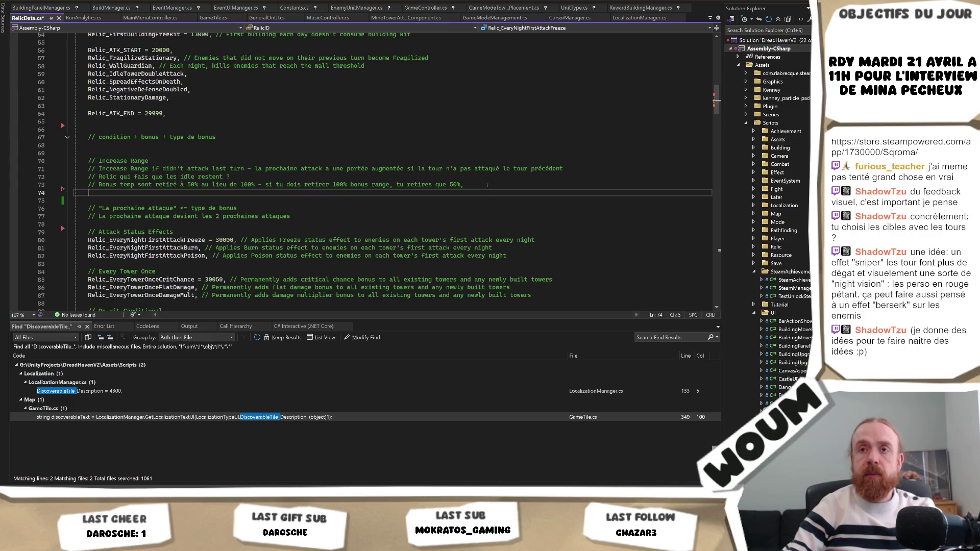
left_click(487, 185)
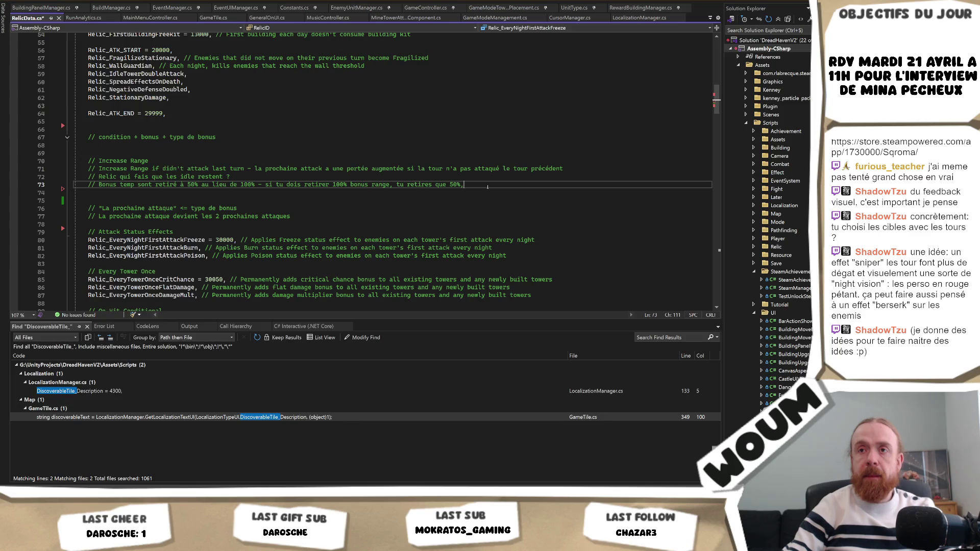
key("alt+Tab")
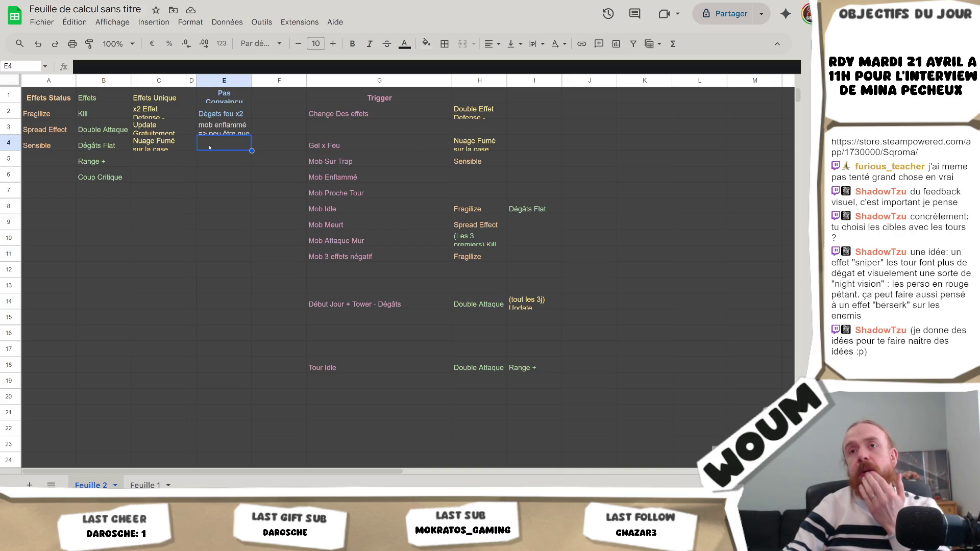
left_click(103, 130)
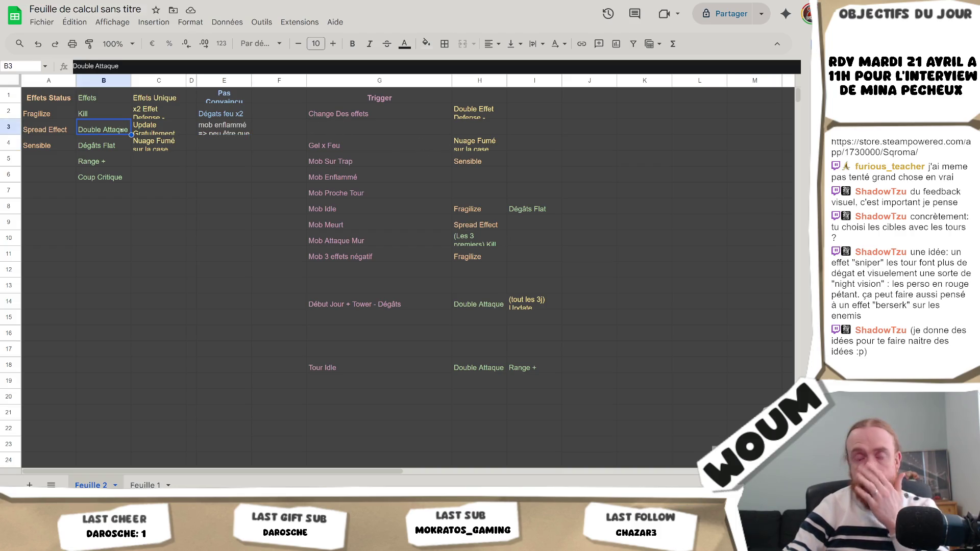
key("alt+Tab")
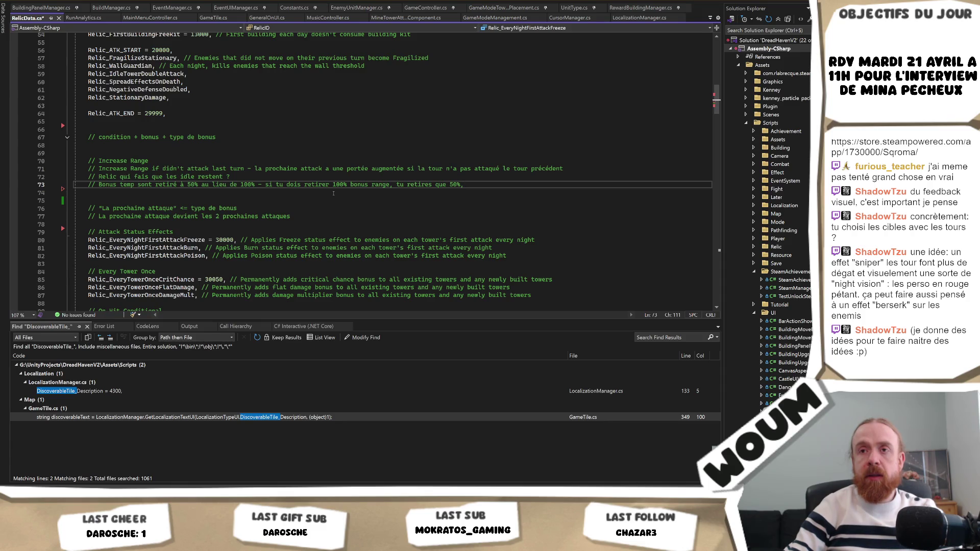
left_click(313, 207)
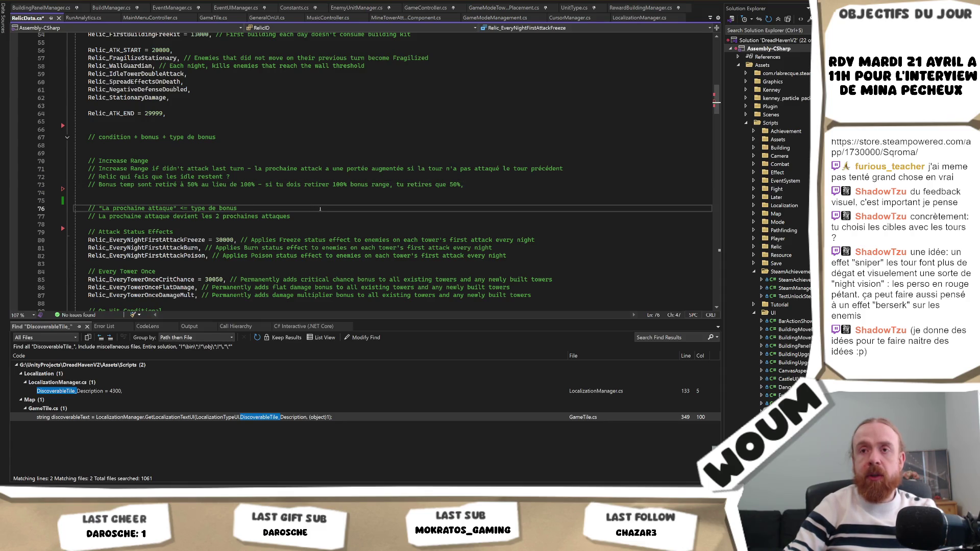
key("alt+Tab")
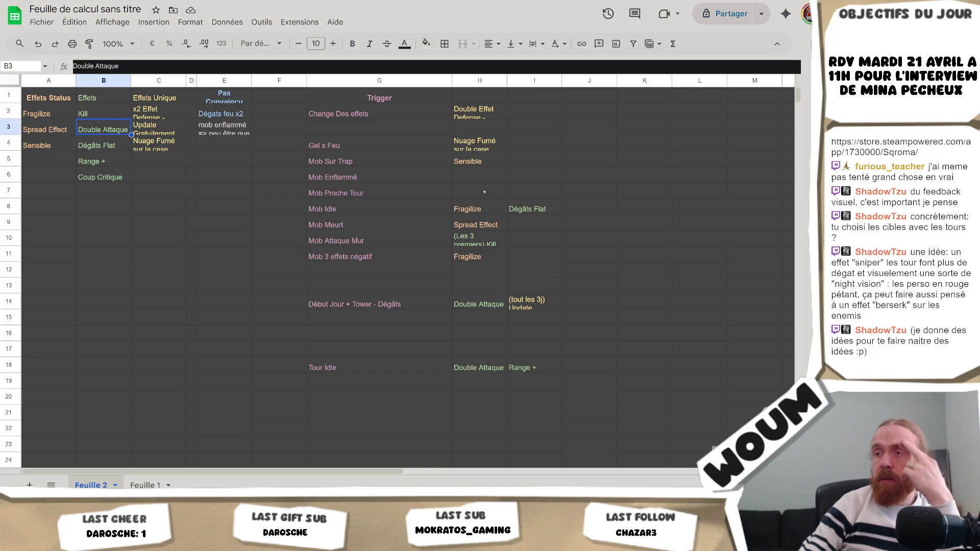
left_click(269, 189)
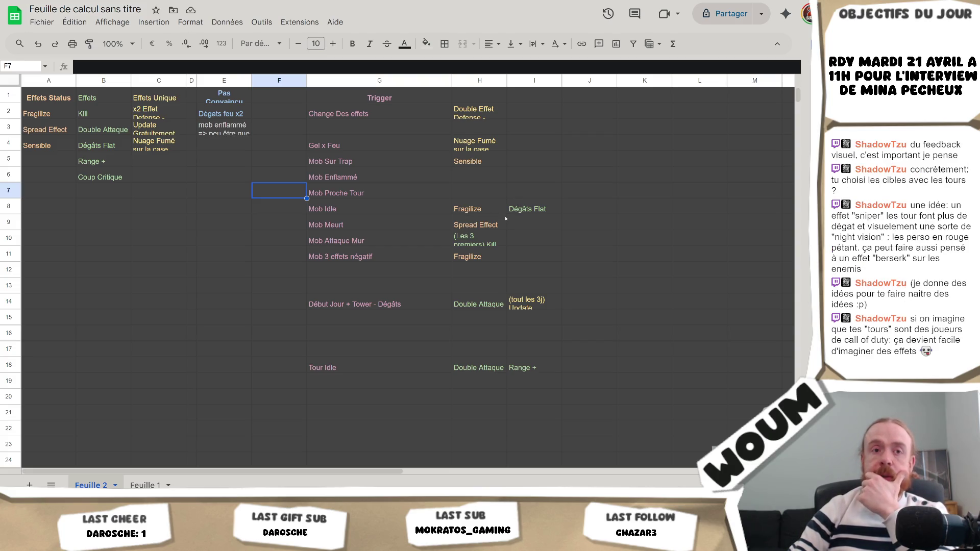
left_click(518, 188)
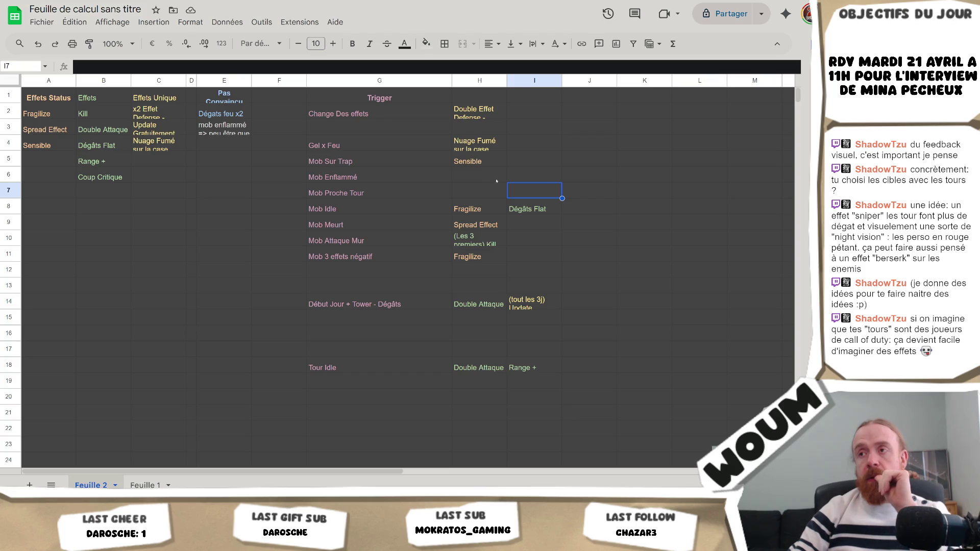
left_click(479, 190)
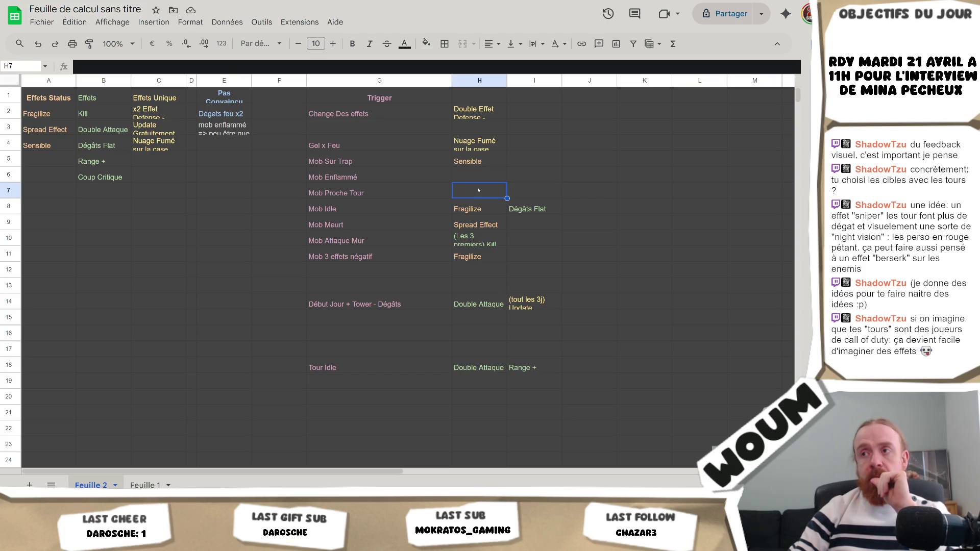
key("Up")
key("Down")
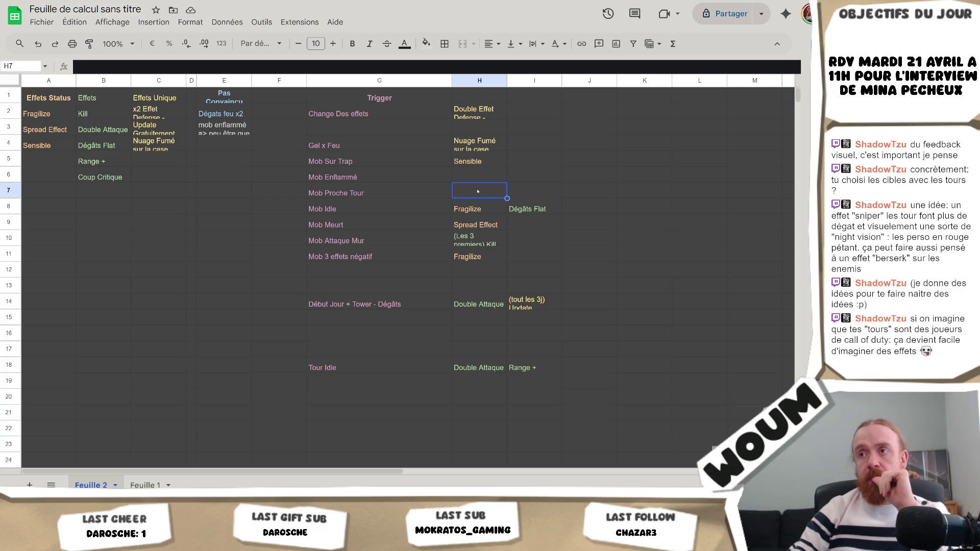
key("Up")
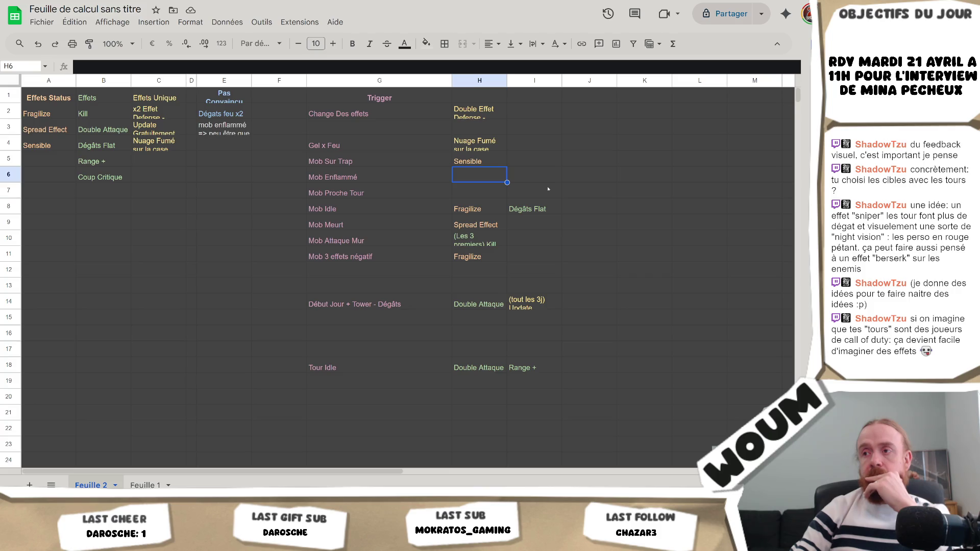
left_click(353, 183)
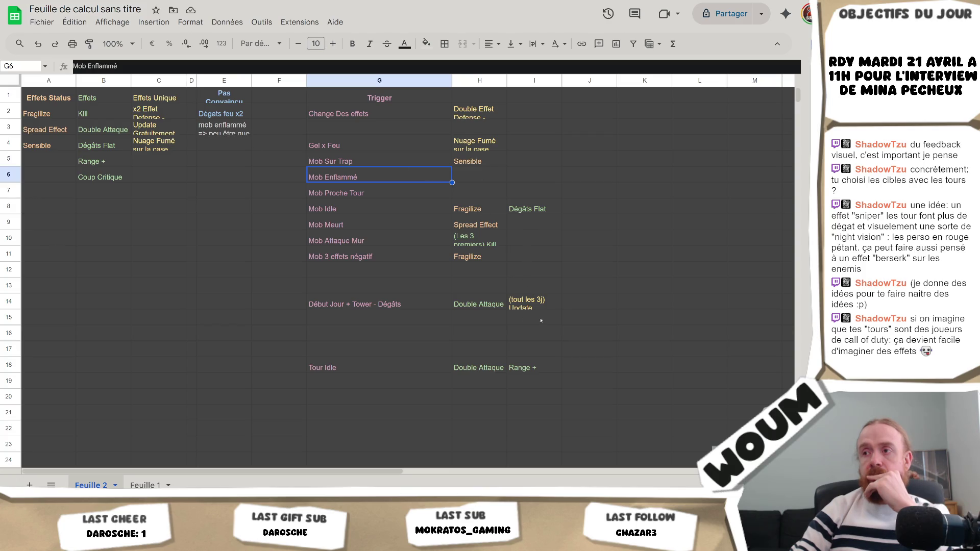
left_click(521, 306)
left_click(174, 150)
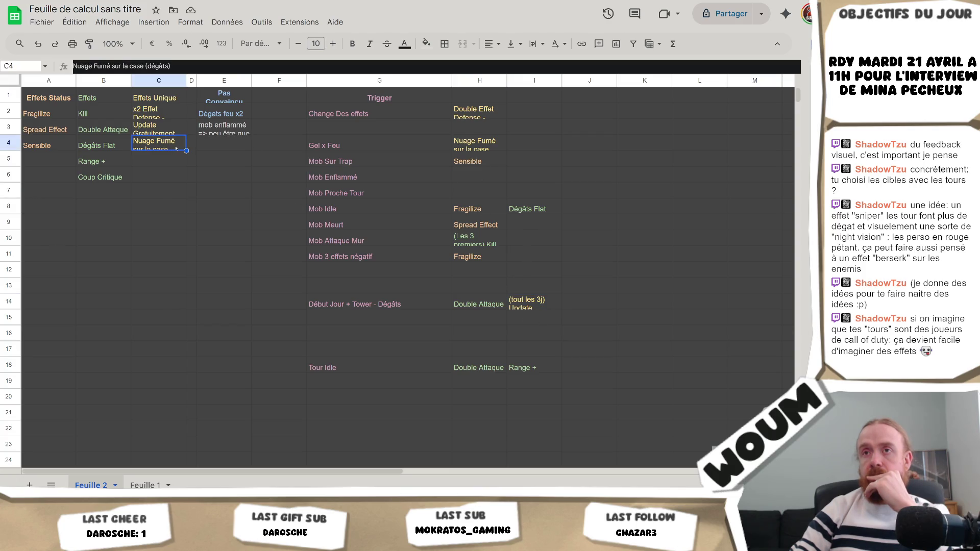
left_click(493, 149)
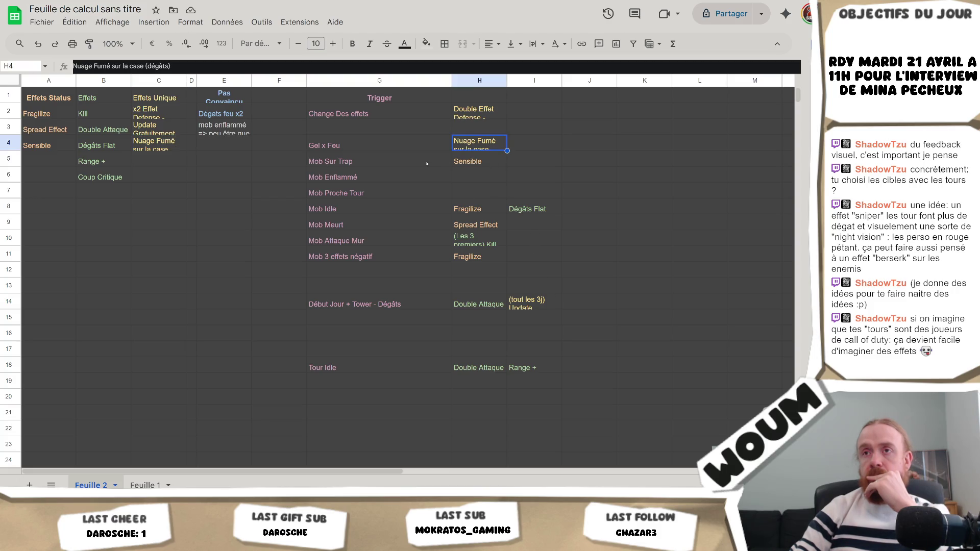
Step: Clear 'Nuage Fumé' from C4 and write 'Gel x Feu => Nuage fumé sur la case' in E4
key("Left")
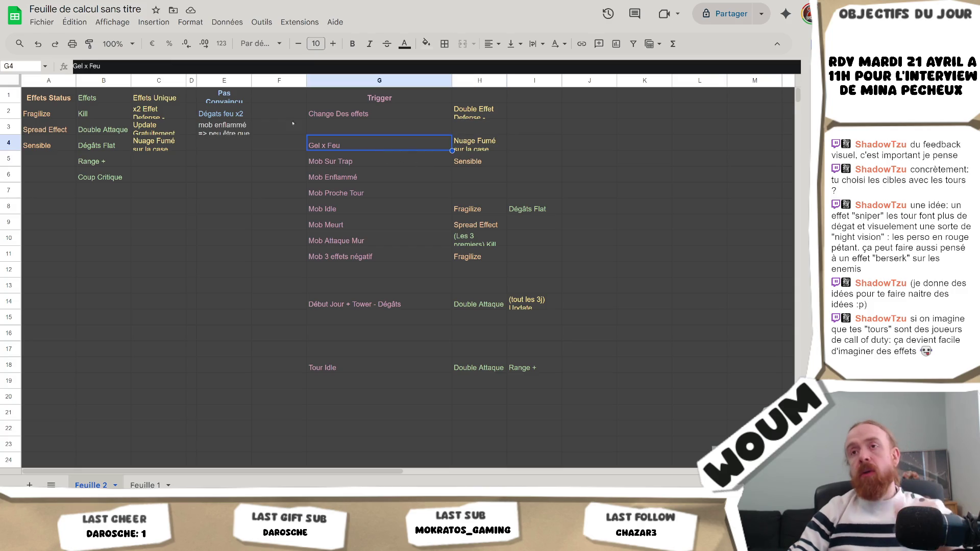
key("ctrl+Left")
key("Delete")
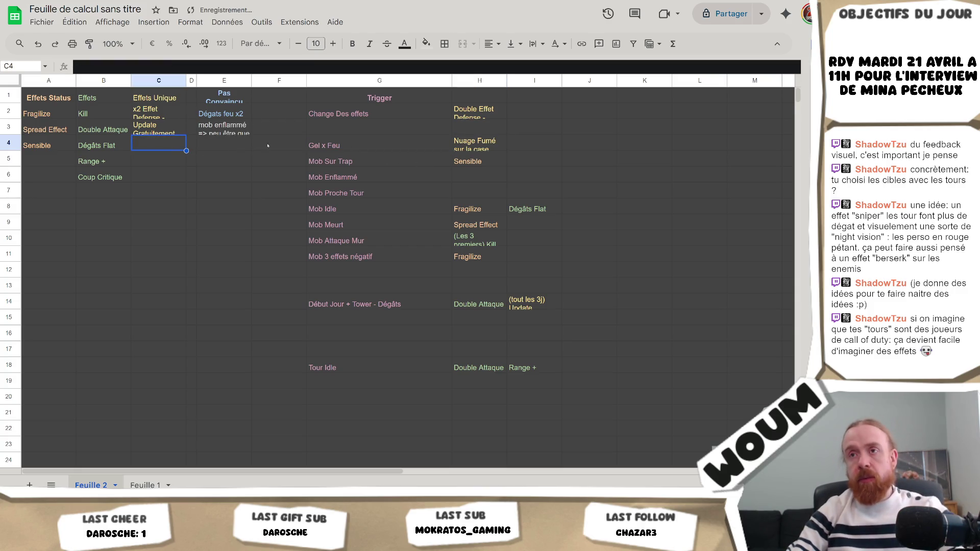
left_click(349, 149)
left_click(205, 147)
type("G")
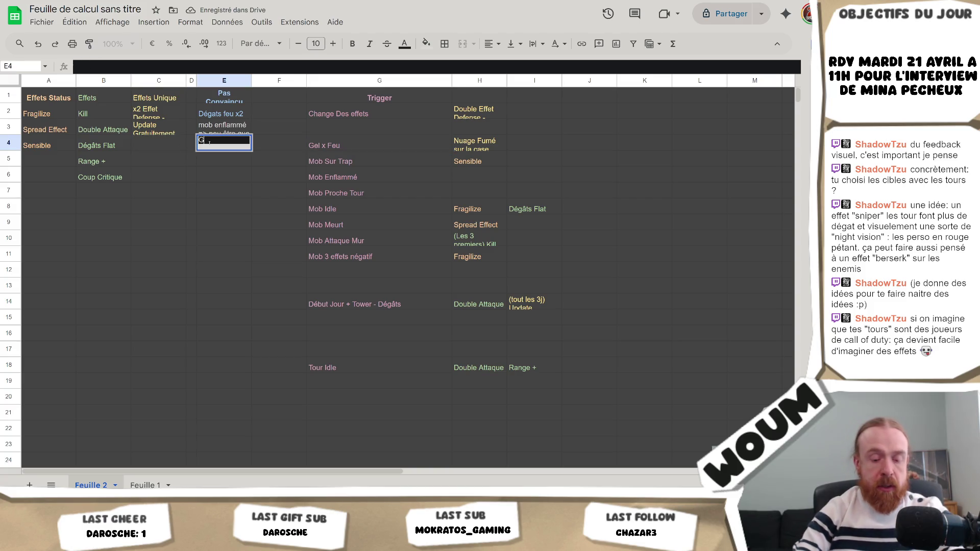
type("el x Feu =")
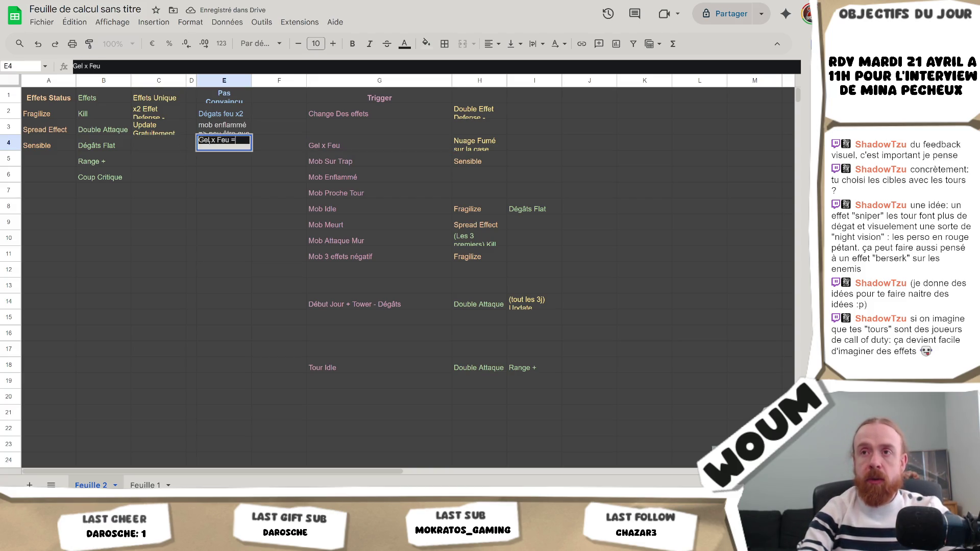
type("> Nuag")
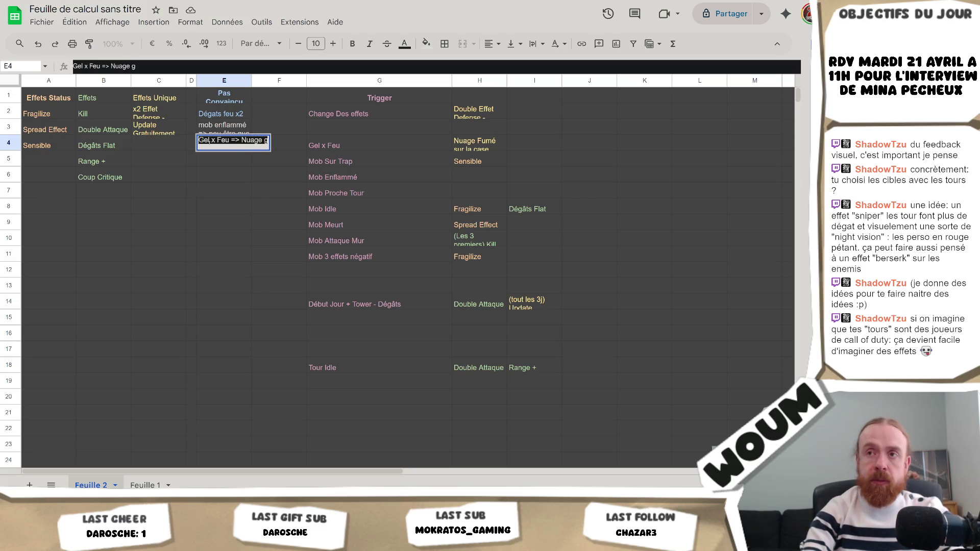
type("e fumé sur")
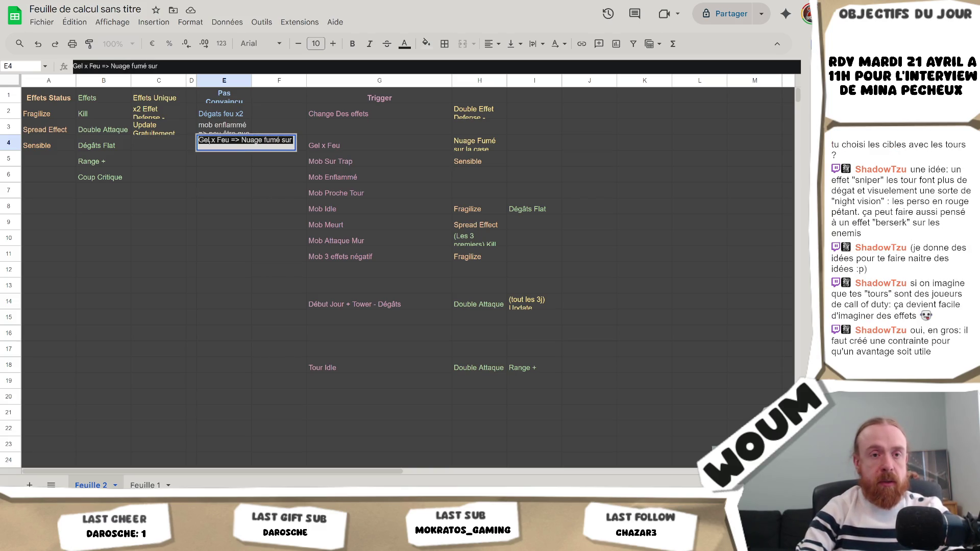
type(" la case")
key("Return")
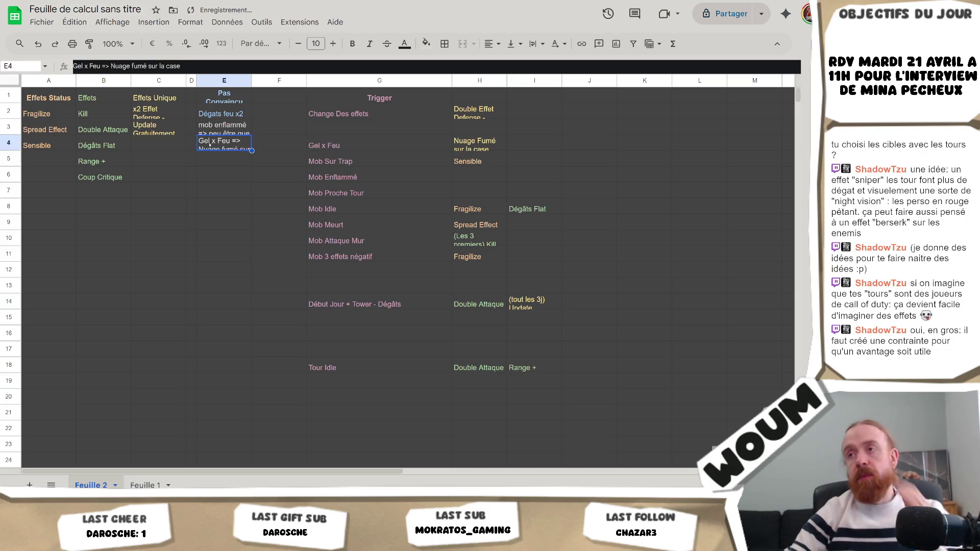
Step: Empty the Gel x Feu trigger cells G4:H4
left_click_drag(464, 149, 409, 145)
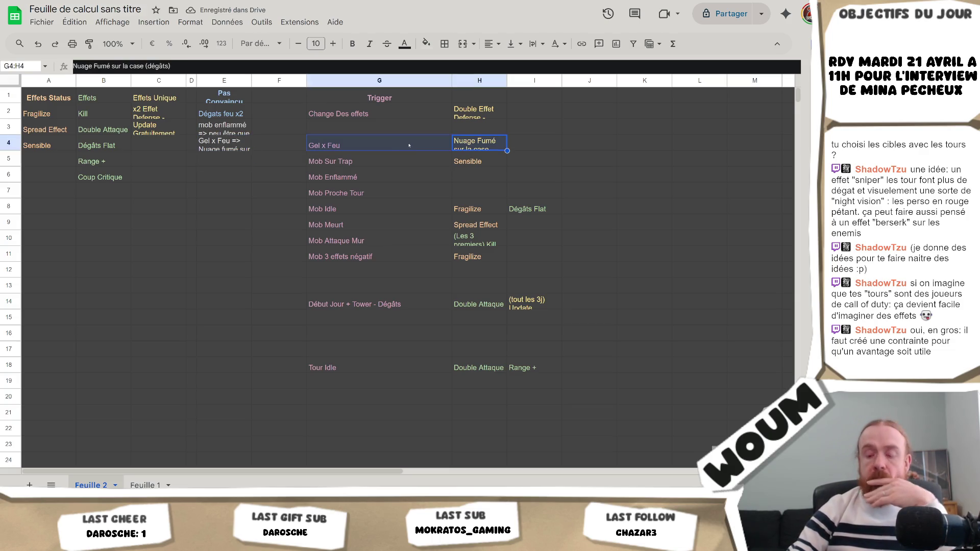
key("Delete")
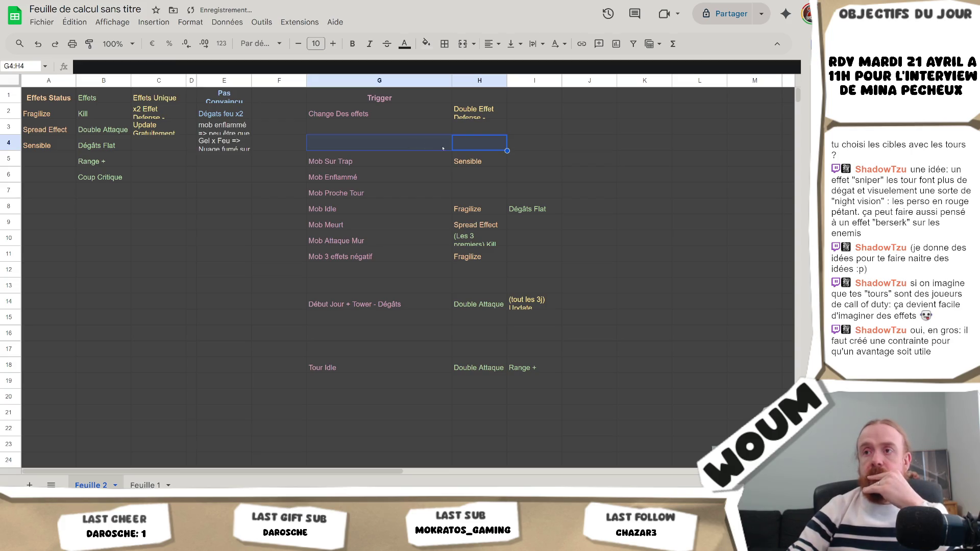
left_click(482, 166)
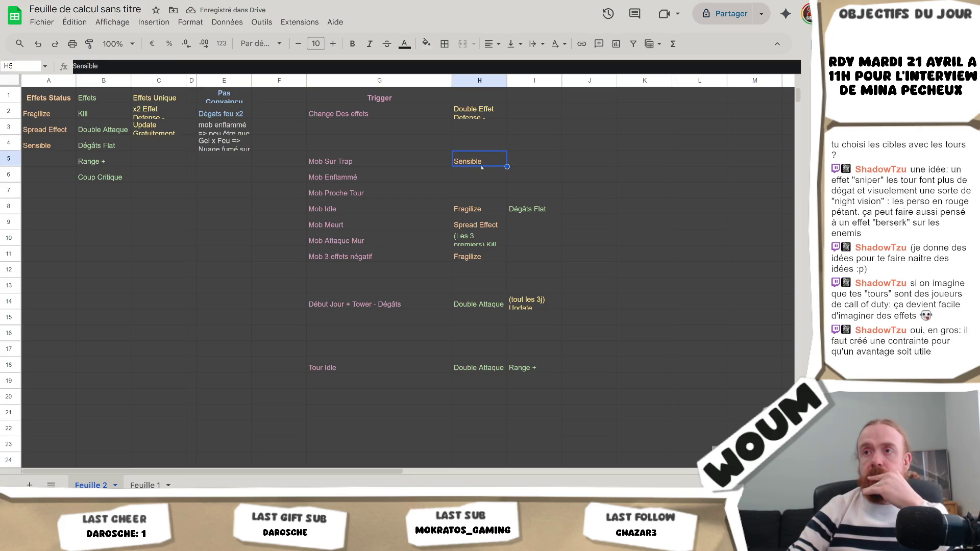
key("Left")
key("Down")
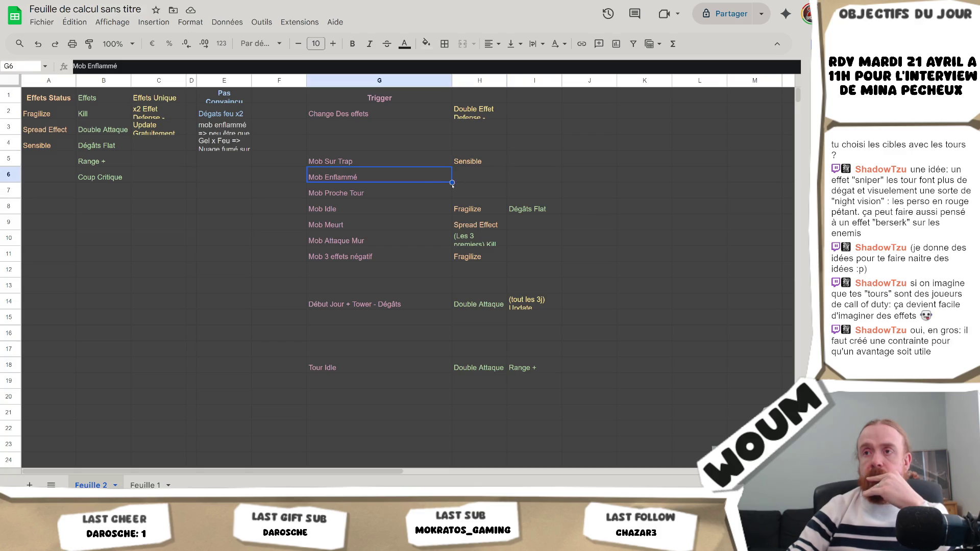
left_click(443, 195)
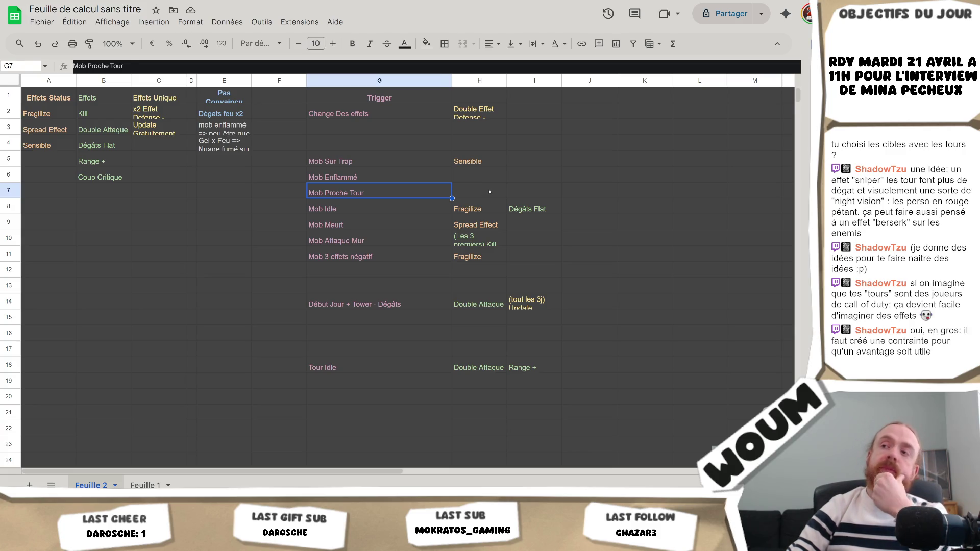
left_click(489, 193)
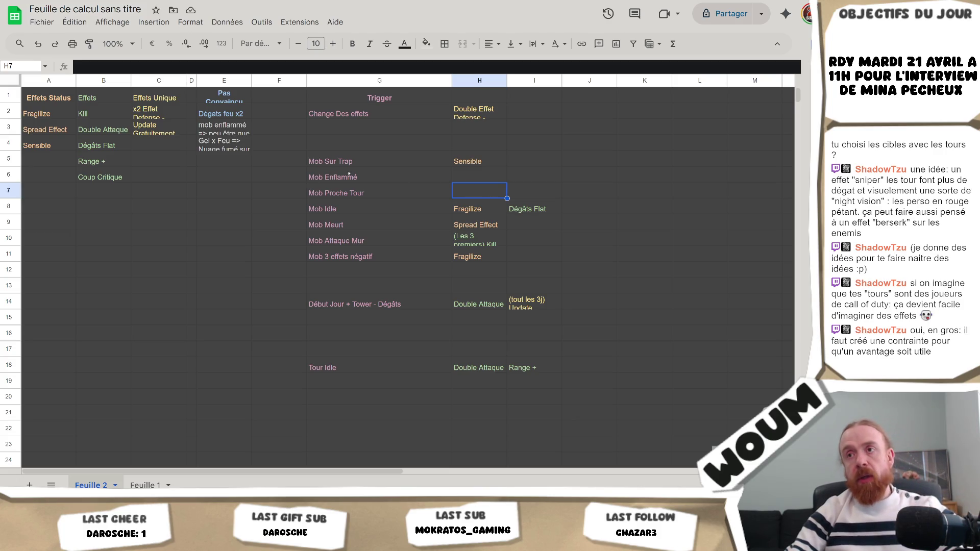
key("Left")
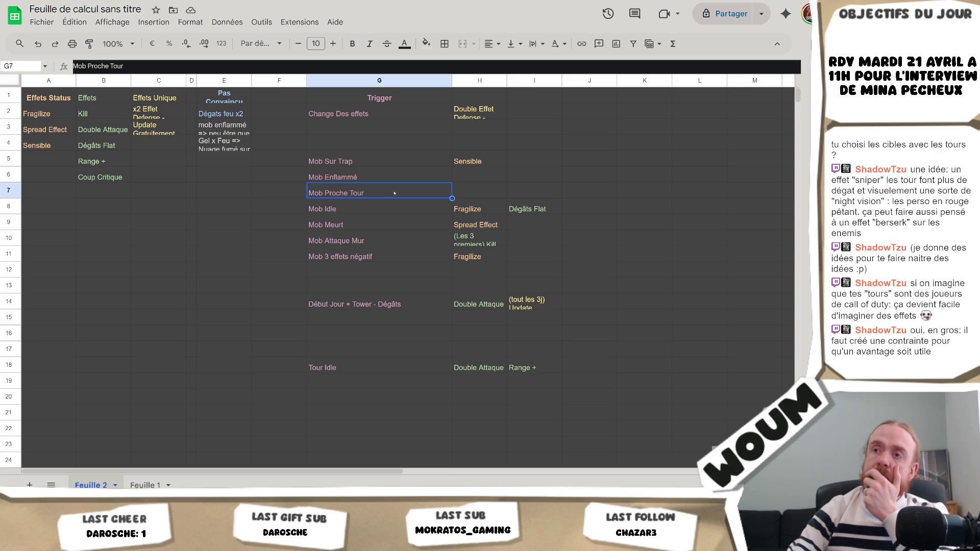
key("Delete")
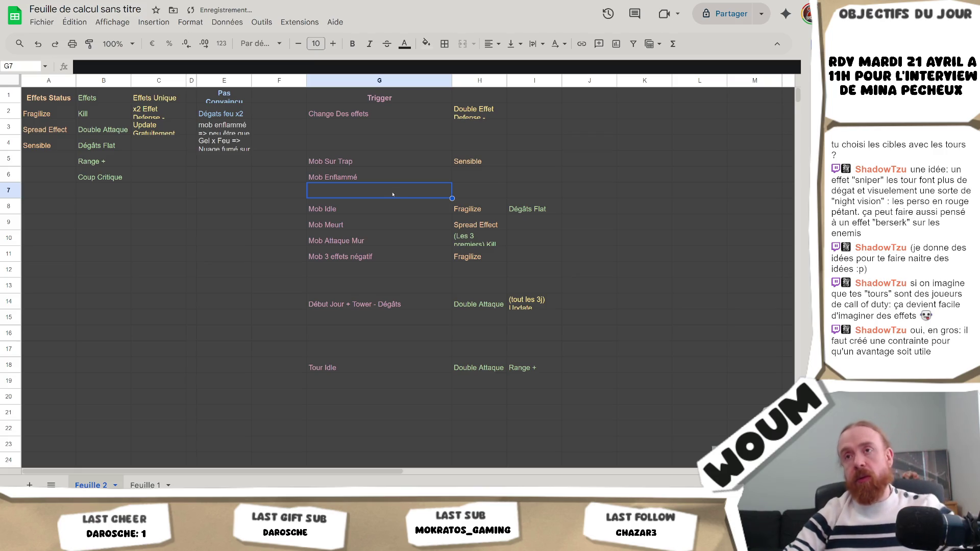
Step: Write 'Mob Proche Tour' in E5 as the next Pas Convaincu note
left_click(216, 169)
type("Mob Proche Tour")
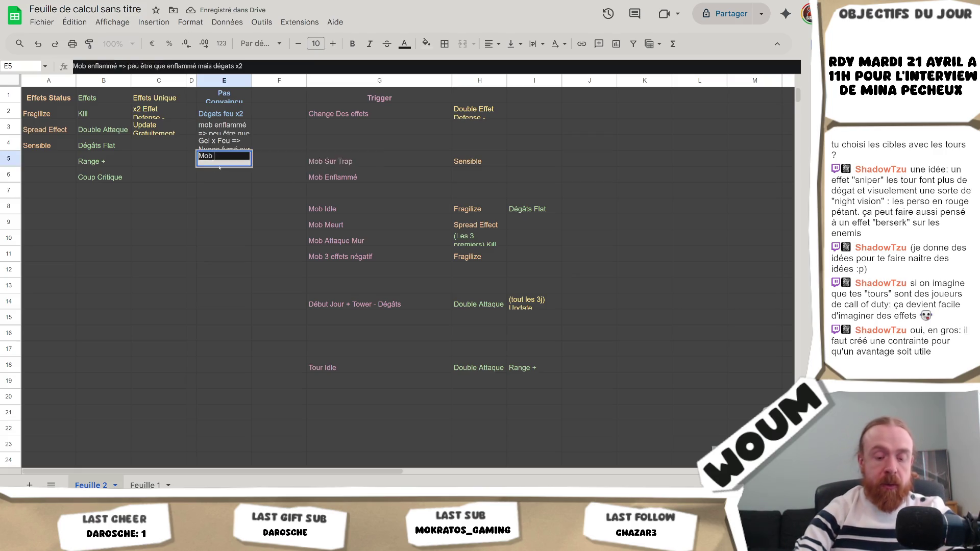
key("Return")
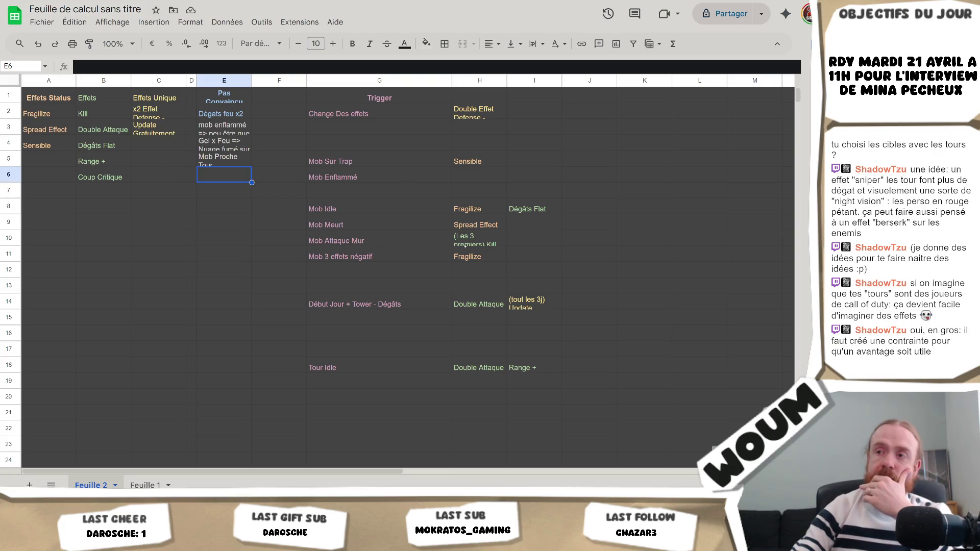
left_click(374, 253)
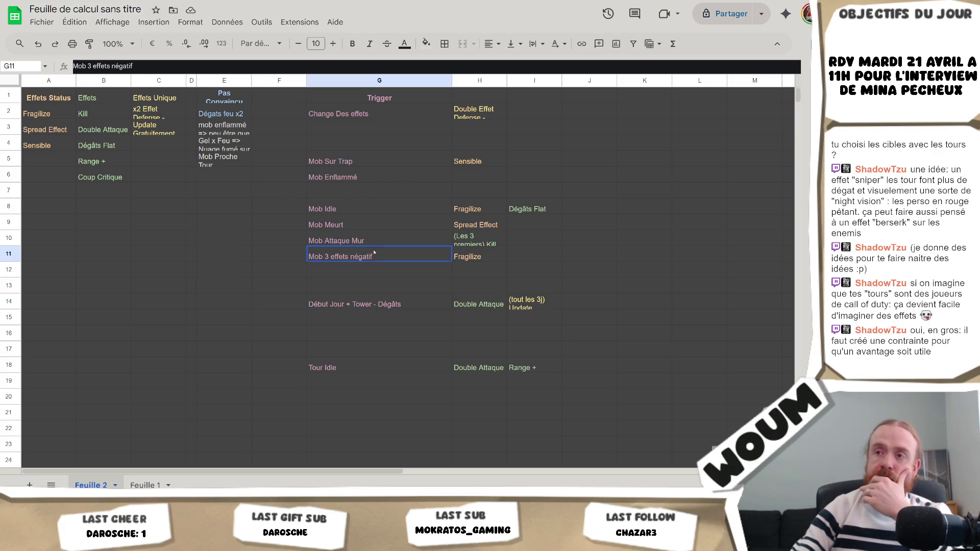
Step: Look over the Mob 3 effets négatif and Range + trigger cells, then display Feuille 1
left_click(382, 277)
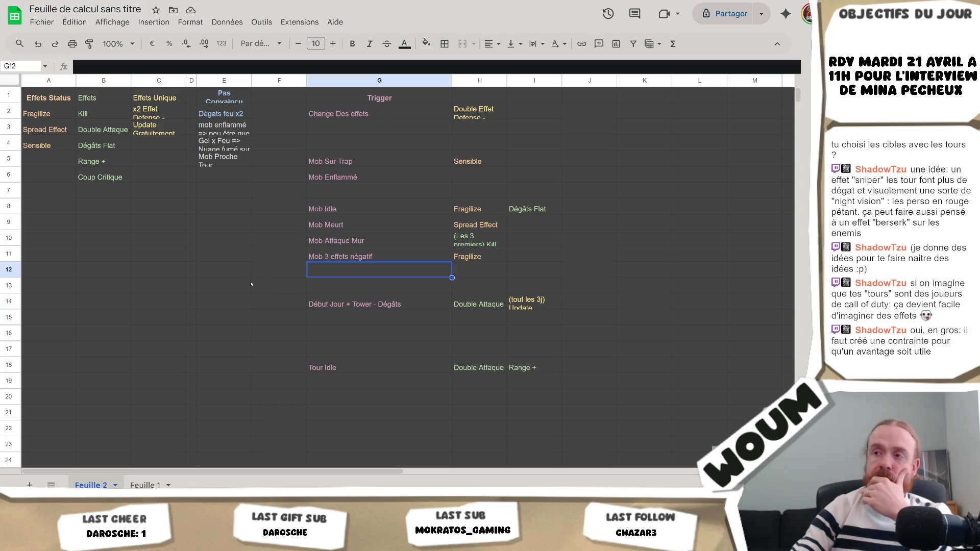
left_click(516, 371)
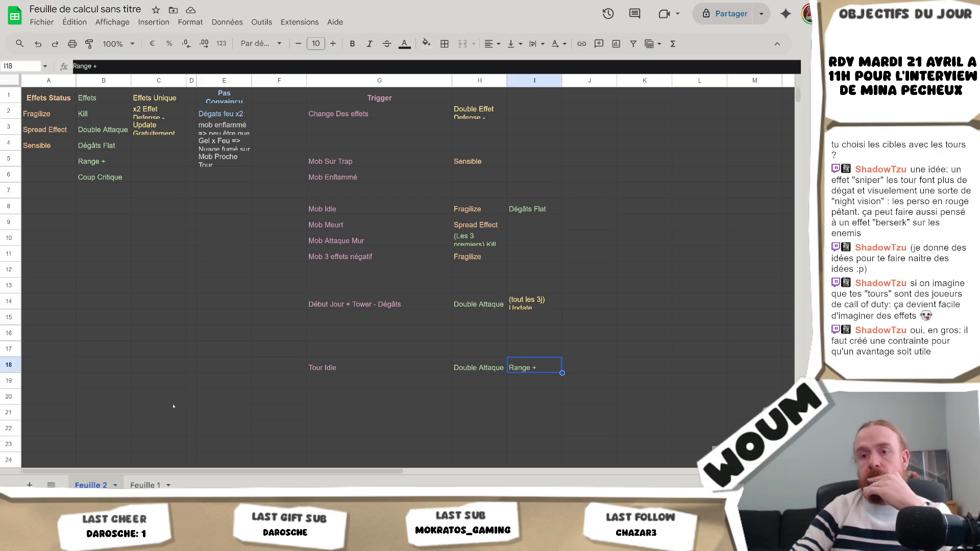
left_click(143, 483)
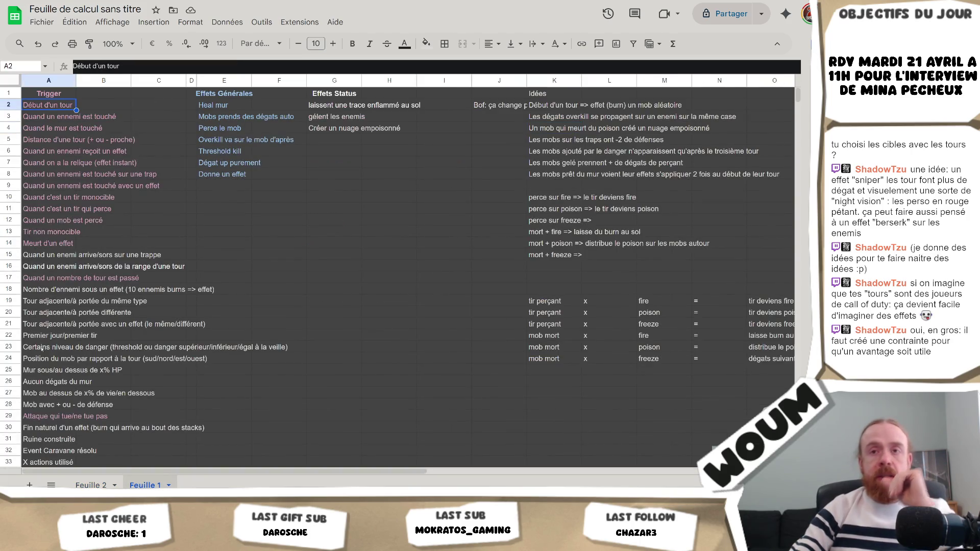
Step: Review Feuille 1's column A trigger list, including the tower-range entry, then return to Feuille 2
scroll(57, 336, "down", 5)
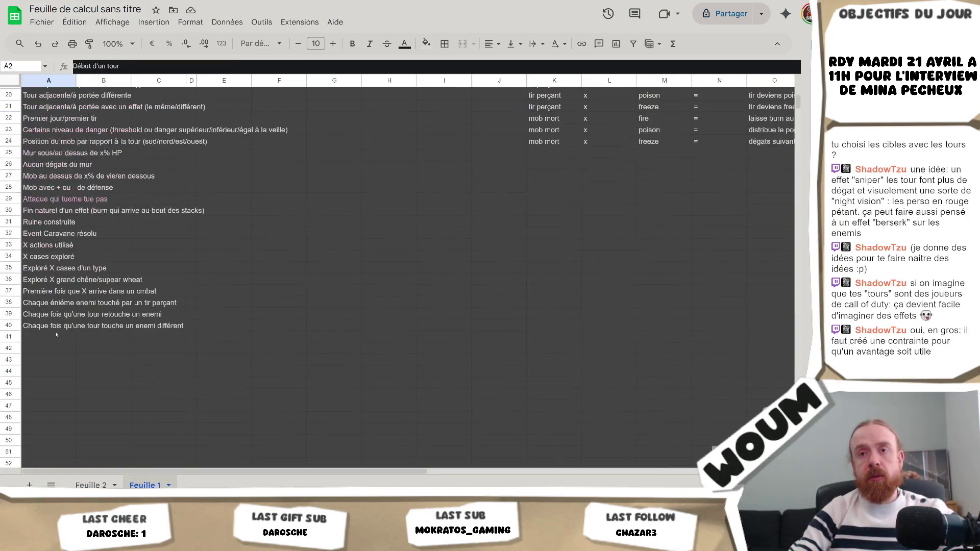
left_click(57, 326, "shift")
scroll(94, 301, "up", 5)
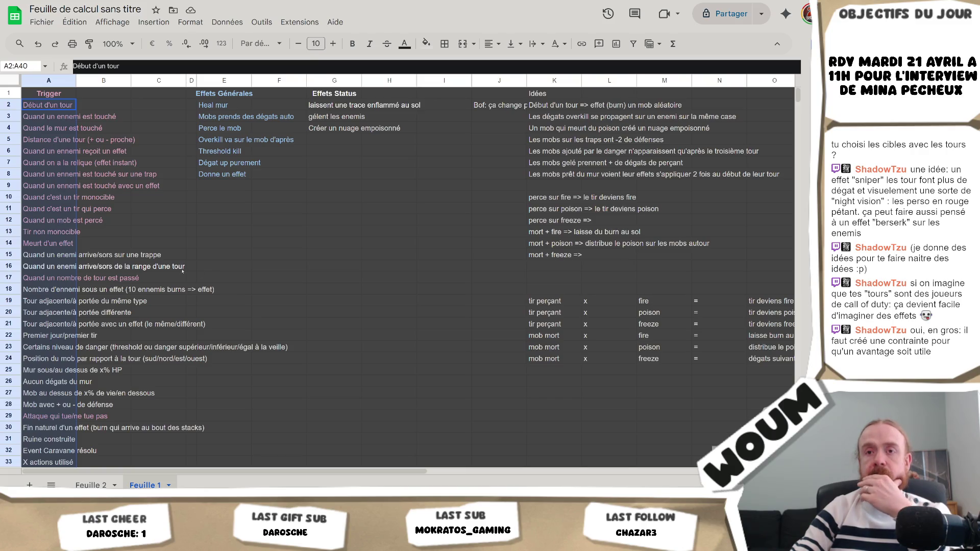
left_click(39, 267)
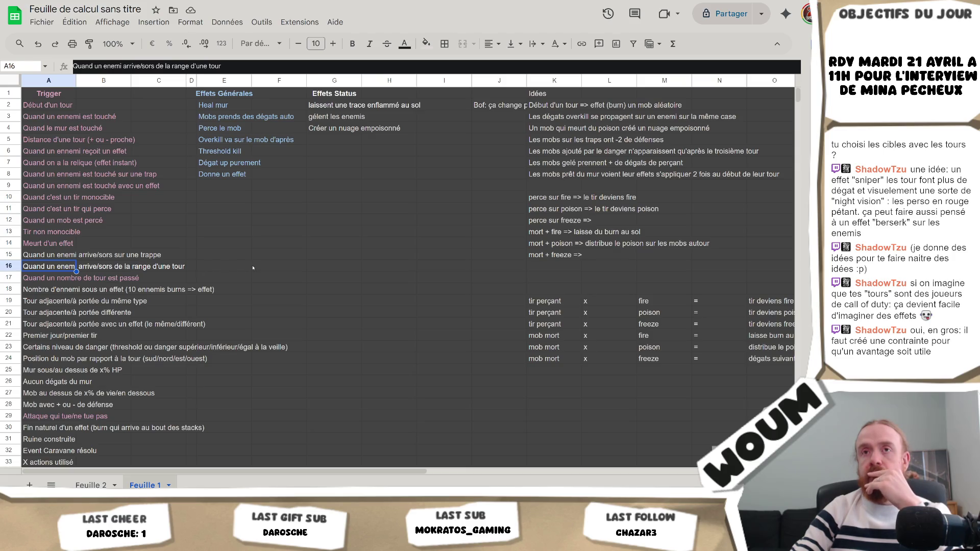
left_click(91, 485)
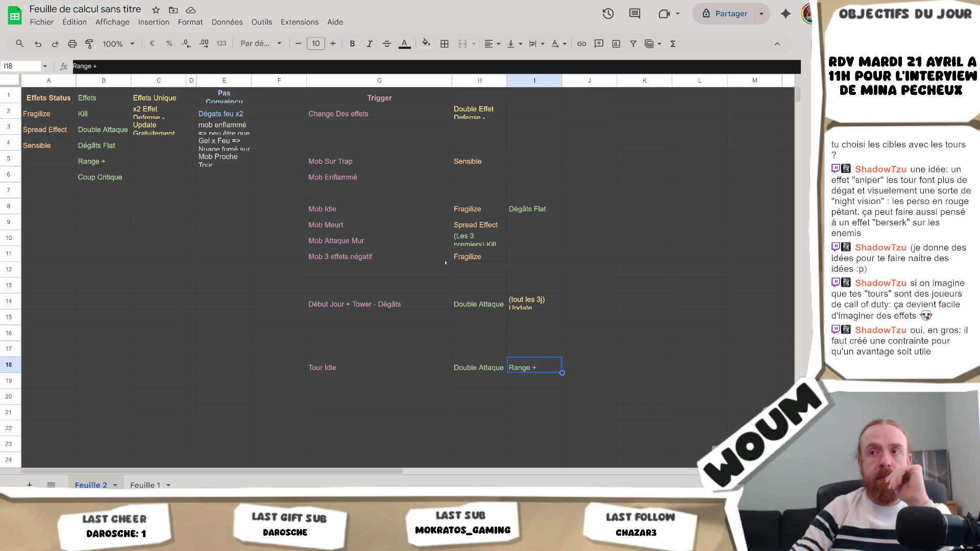
Step: Add a note in E6 starting 'Si mob viens de sortir de la zone de la tour ET elle a personne a visé'
left_click(364, 353)
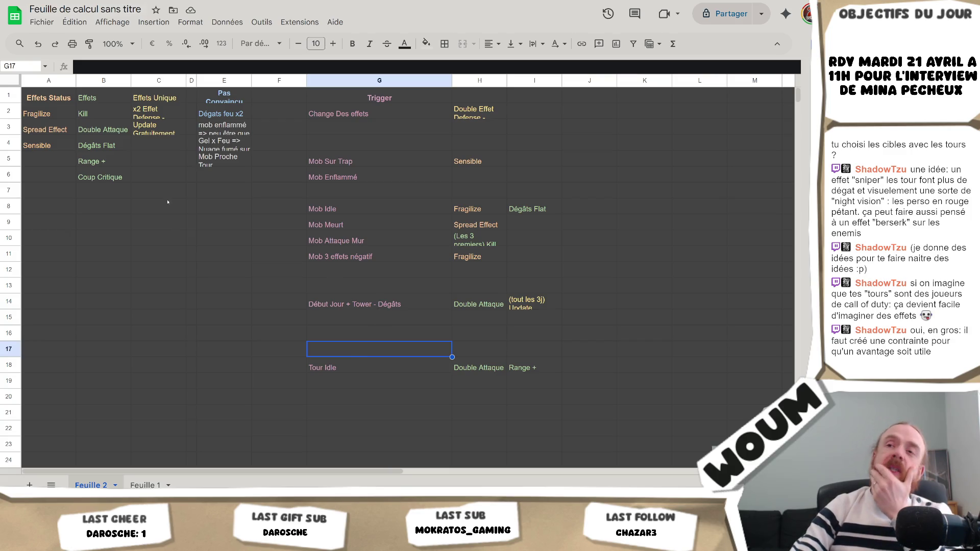
left_click(205, 174)
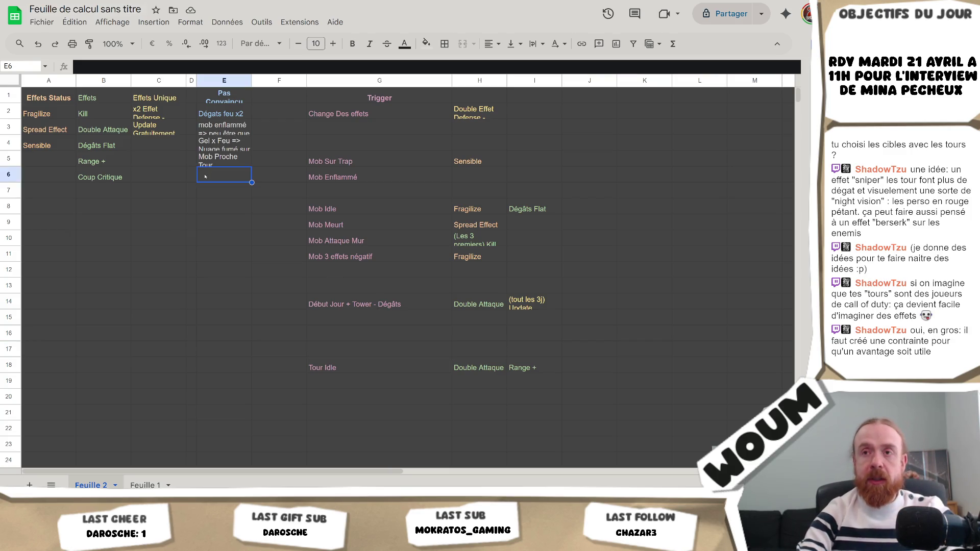
type("Si mob viens de sortir de la zone de la tour ET elle a personne a v")
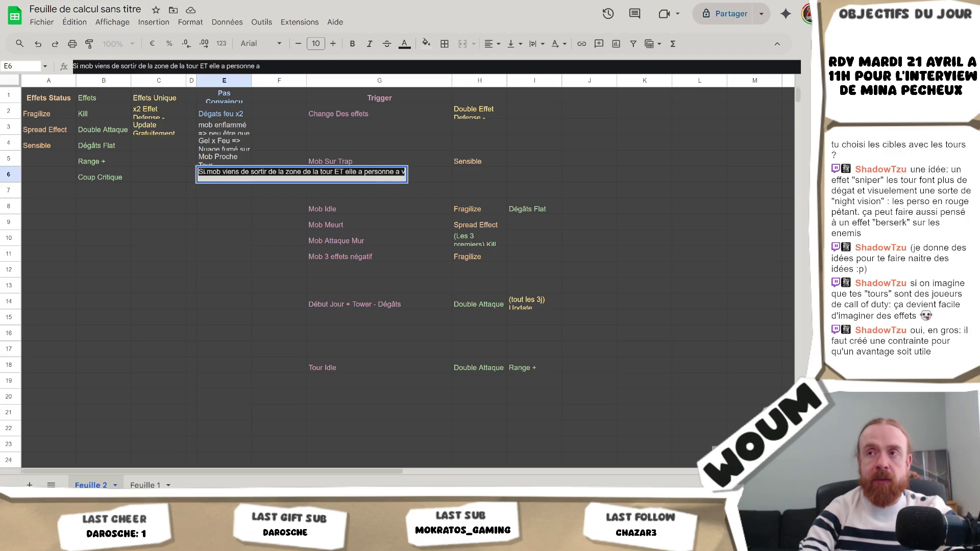
type("isé, elle peut")
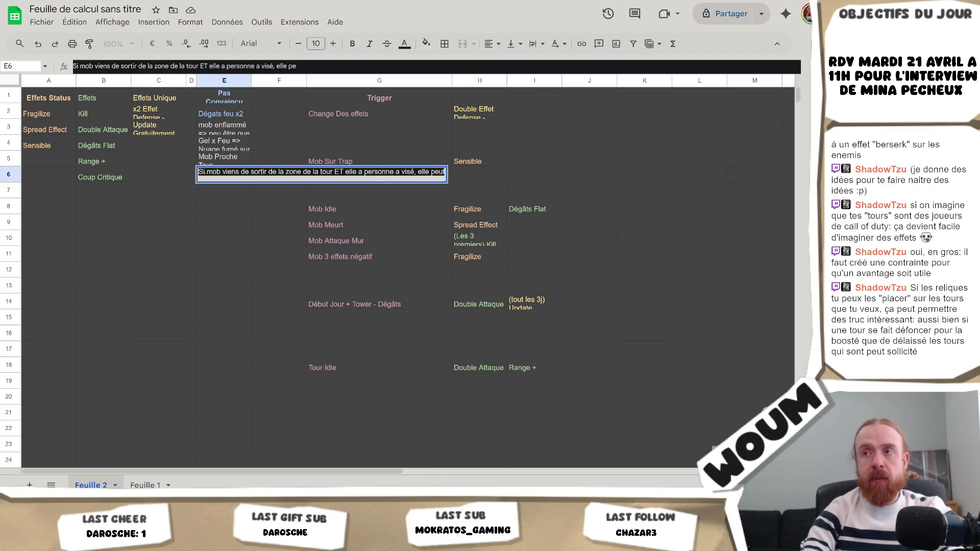
type(" être")
key("Return")
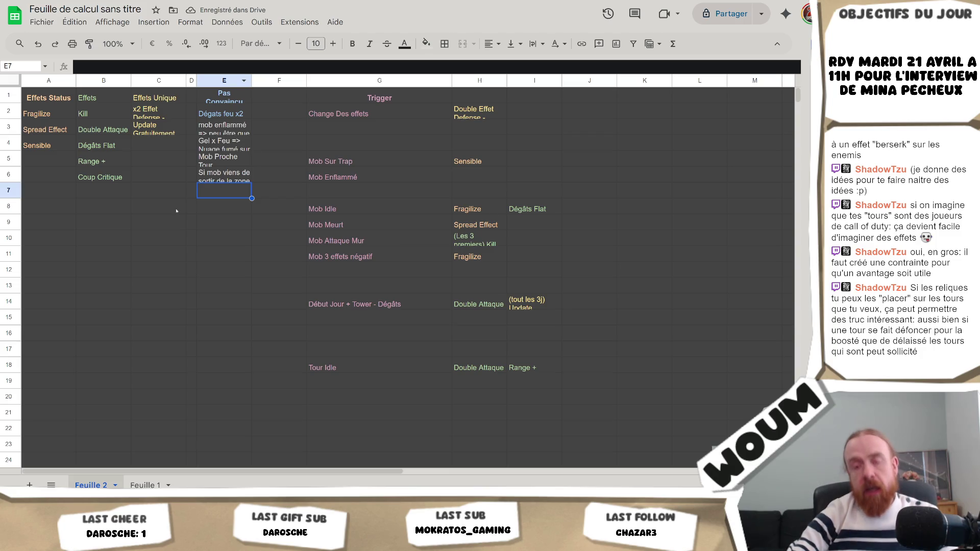
key("alt+Tab")
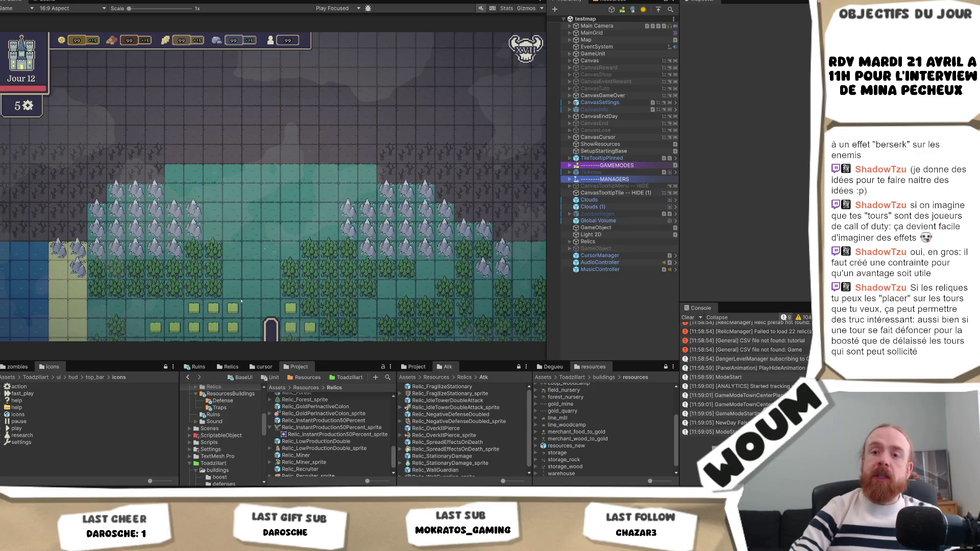
Step: Back on Feuille 2, inspect the cells around the E6 note and the emptied trigger slot G7
key("alt+Tab")
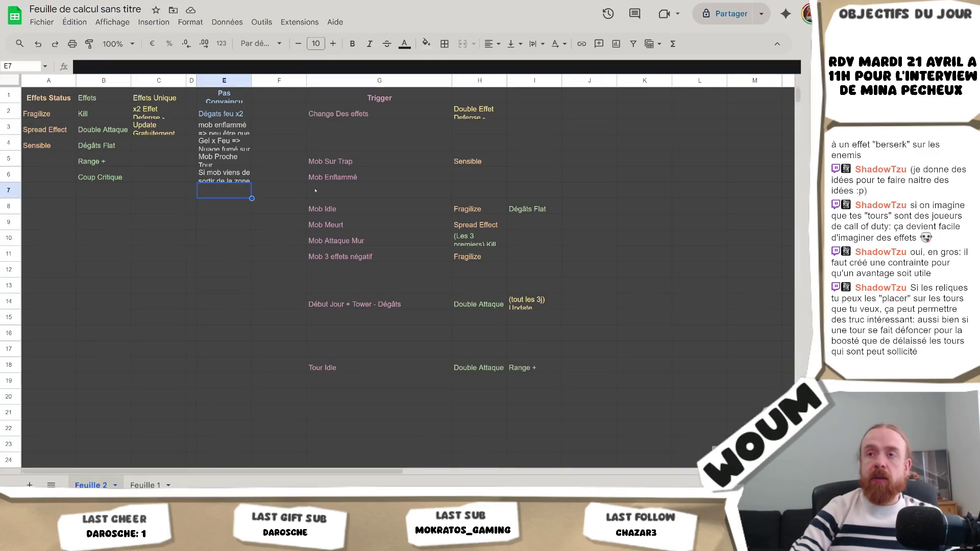
left_click(268, 197)
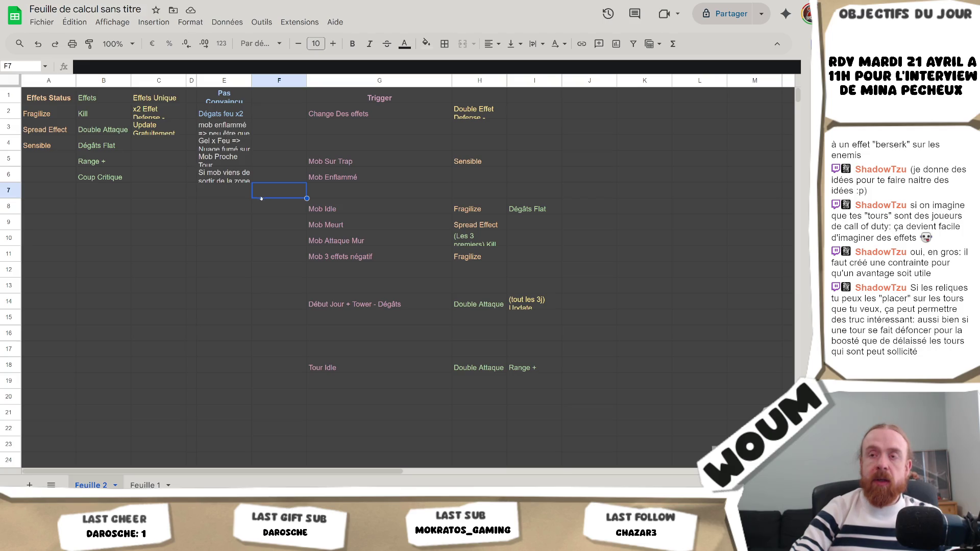
left_click(234, 190)
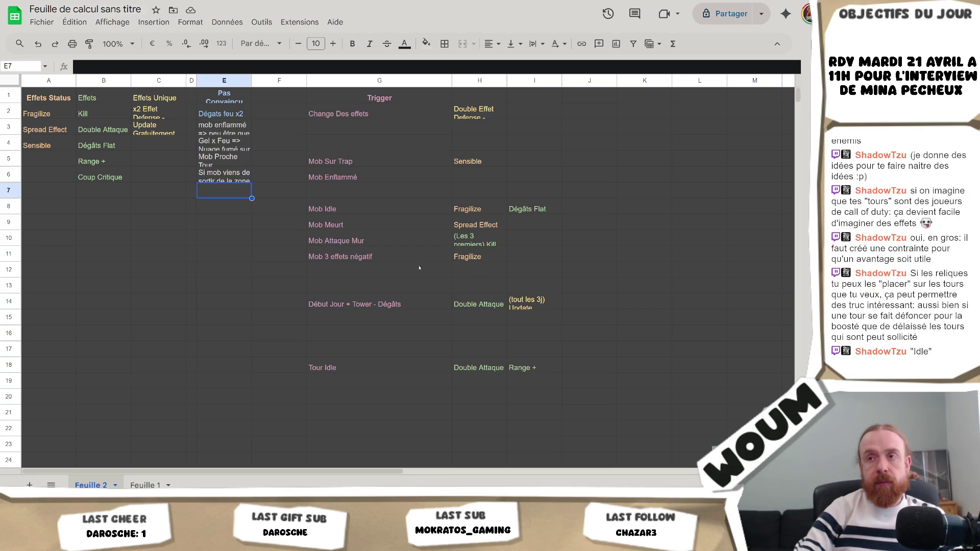
left_click(380, 189)
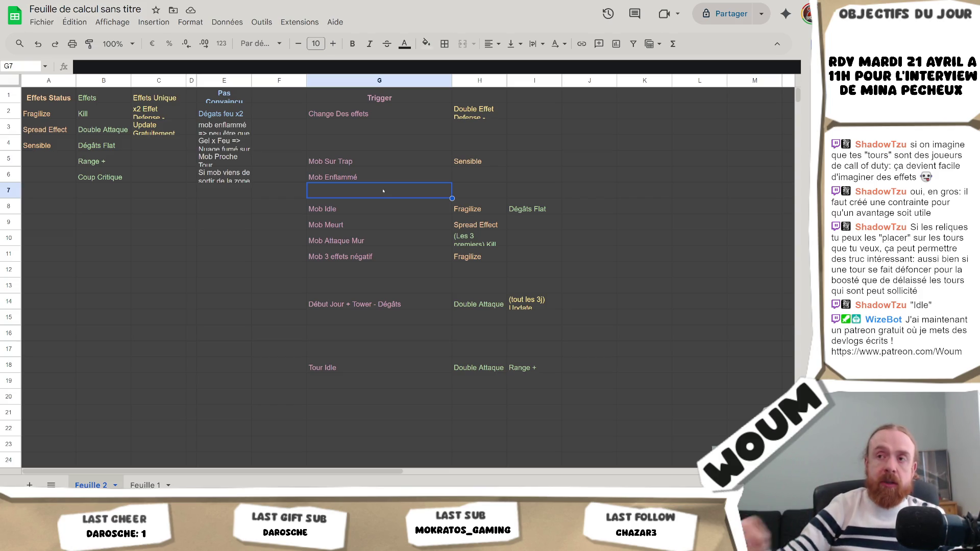
left_click(356, 274)
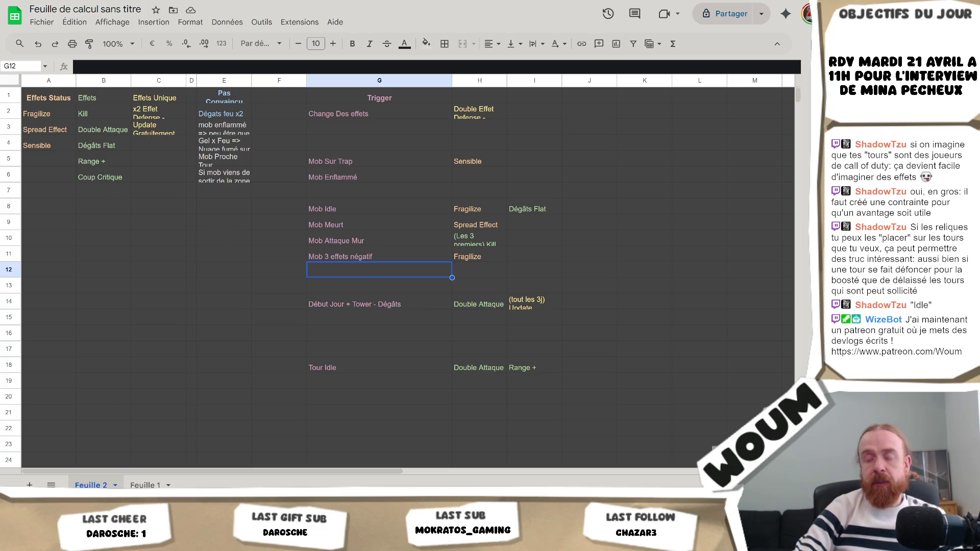
left_click(373, 254)
left_click(490, 224)
left_click(475, 189)
left_click(480, 165)
left_click(480, 174)
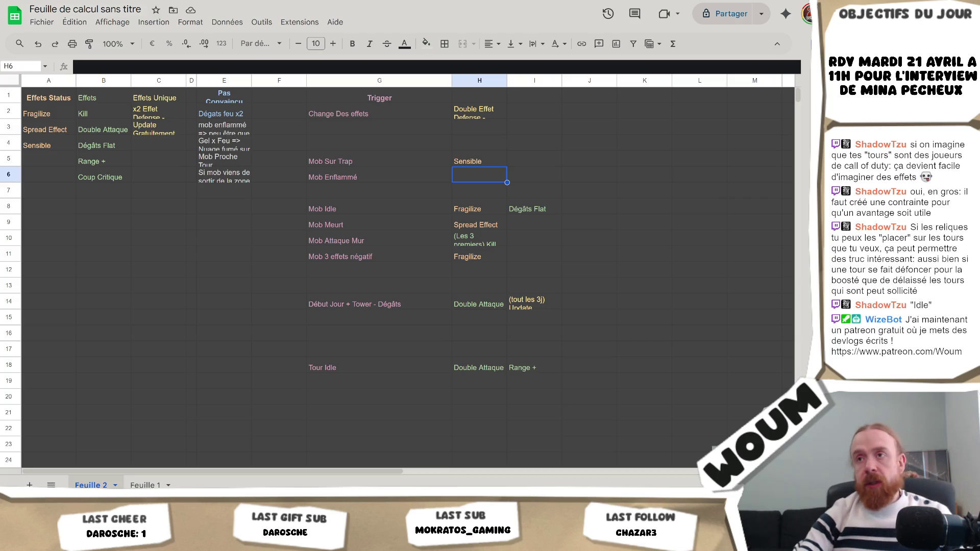
left_click(148, 484)
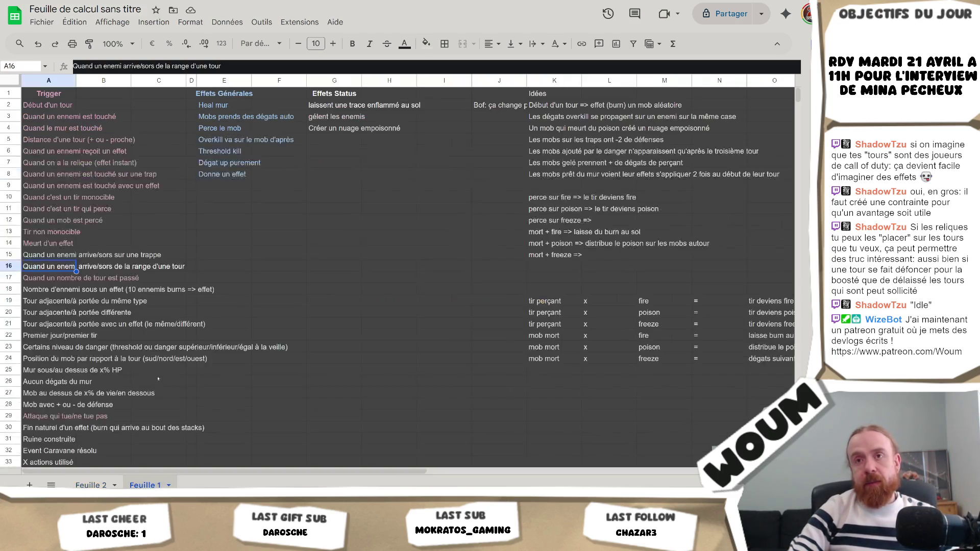
scroll(108, 98, "down", 5)
scroll(214, 131, "up", 5)
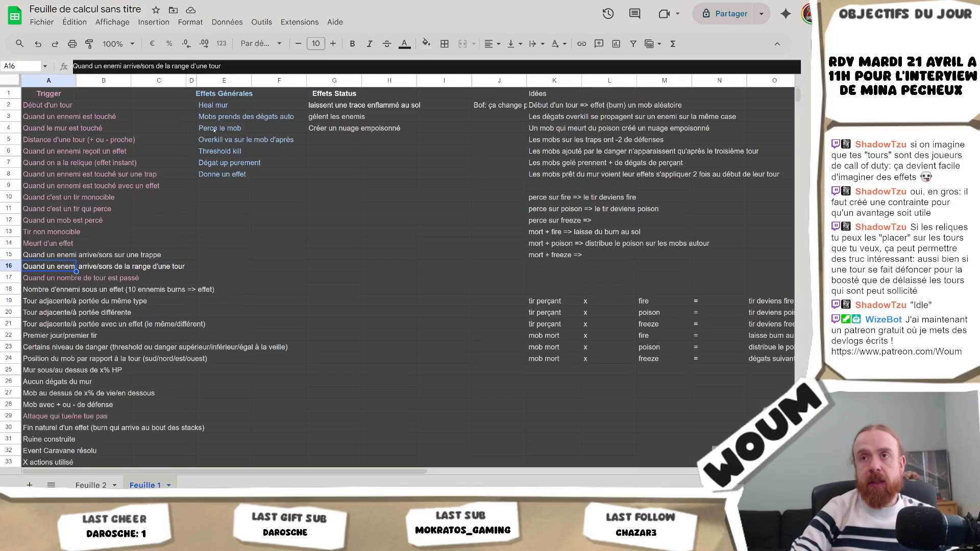
left_click_drag(228, 106, 232, 175)
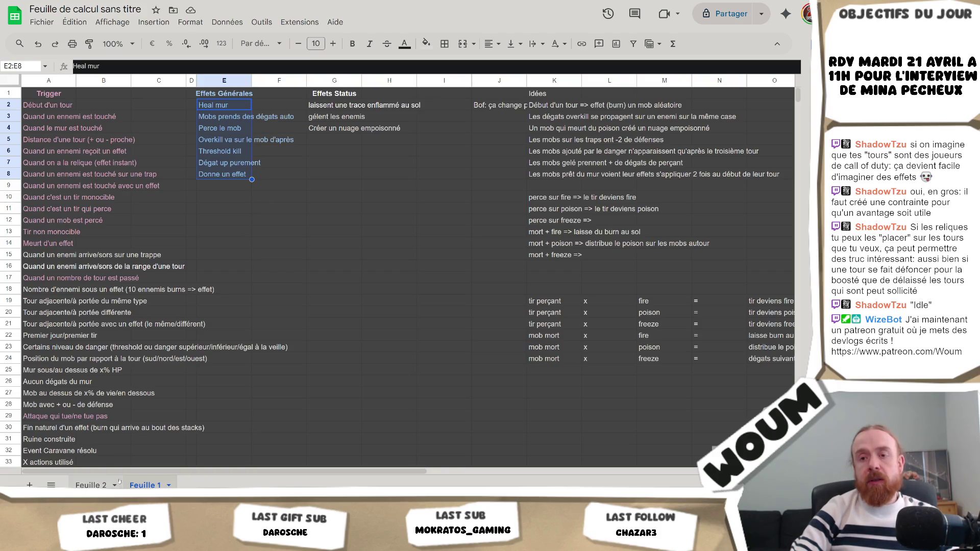
left_click(92, 485)
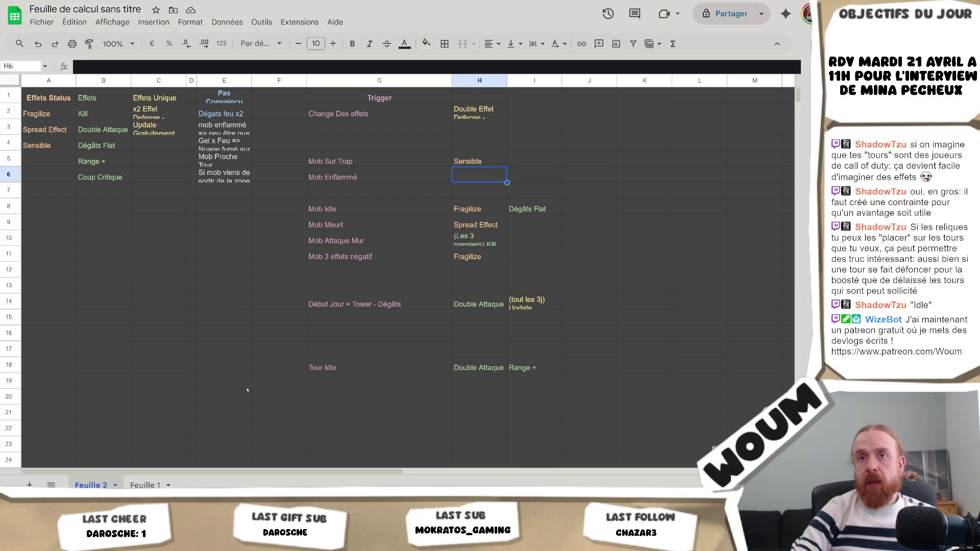
left_click(351, 405)
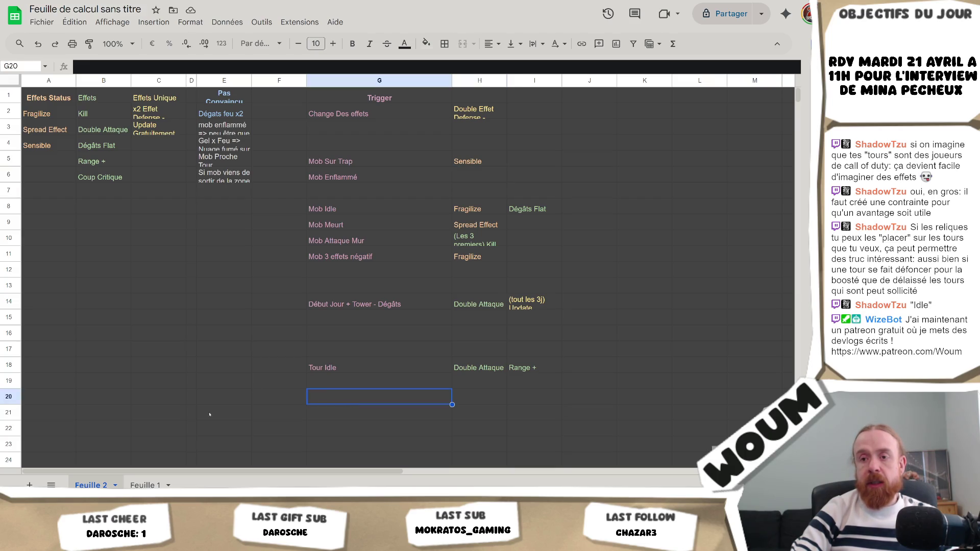
left_click(30, 485)
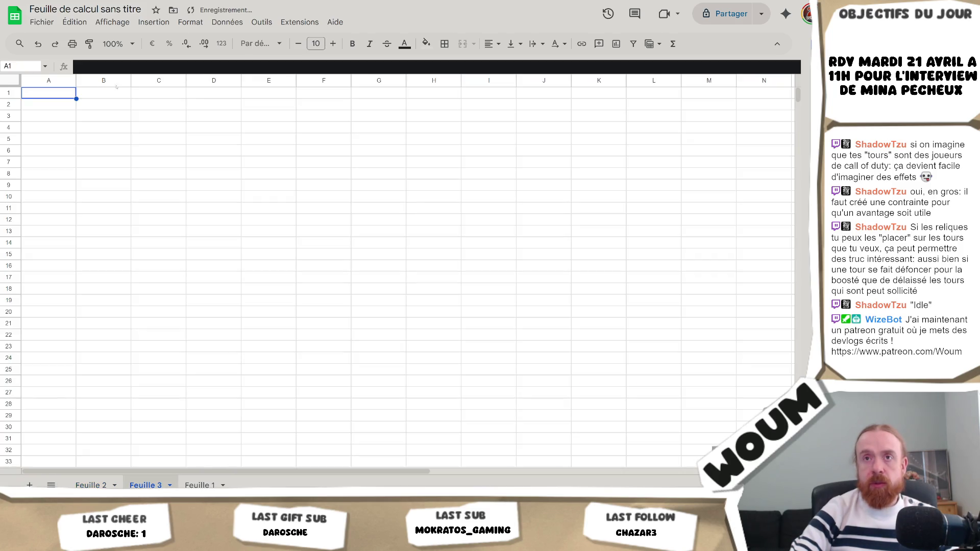
Step: Copy the dark block B8:E19 from Feuille 2 and paste it across A1:D47 on Feuille 3
key("ctrl+shift+Page_Down")
key("ctrl+shift+Page_Up")
key("ctrl+shift+Page_Up")
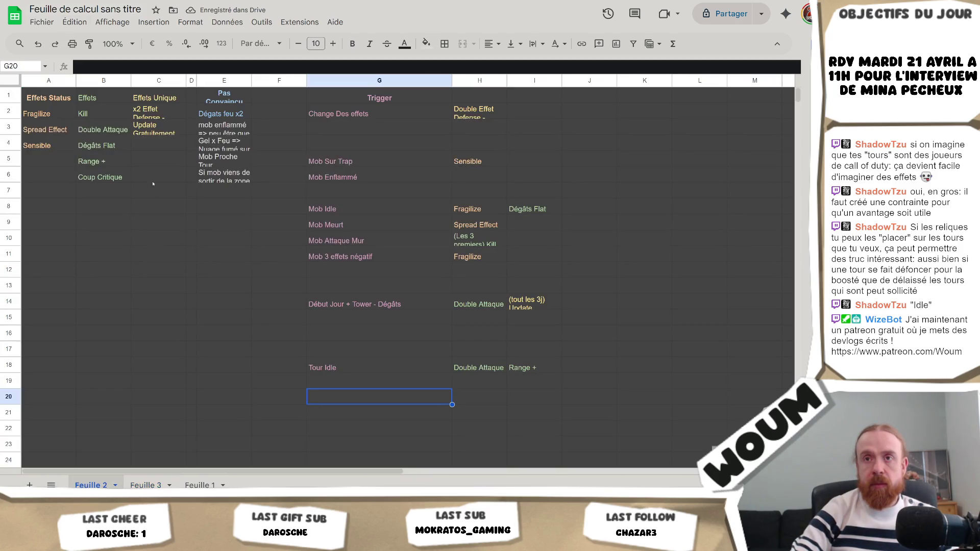
left_click_drag(94, 216, 230, 389)
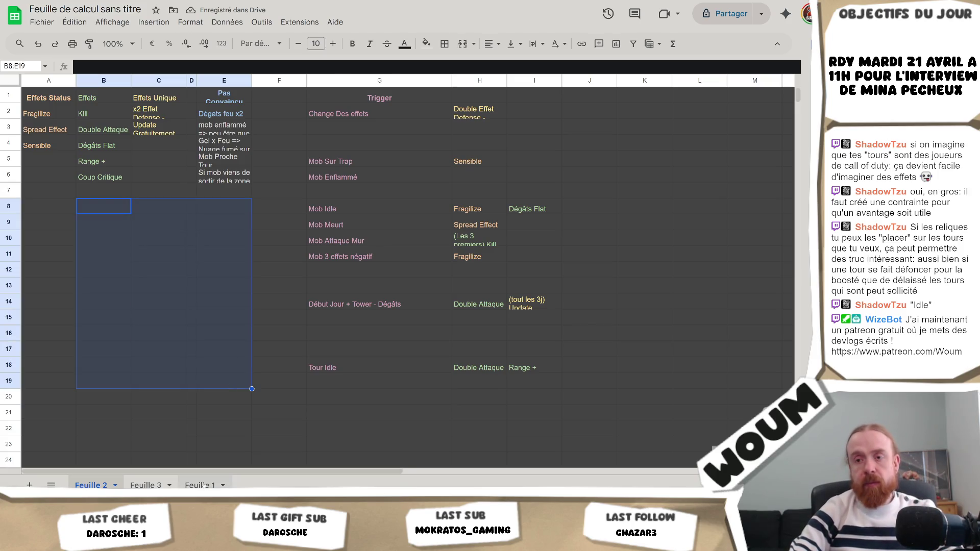
key("ctrl+shift+Page_Down")
key("ctrl+shift+Page_Down")
key("ctrl+shift+Page_Up")
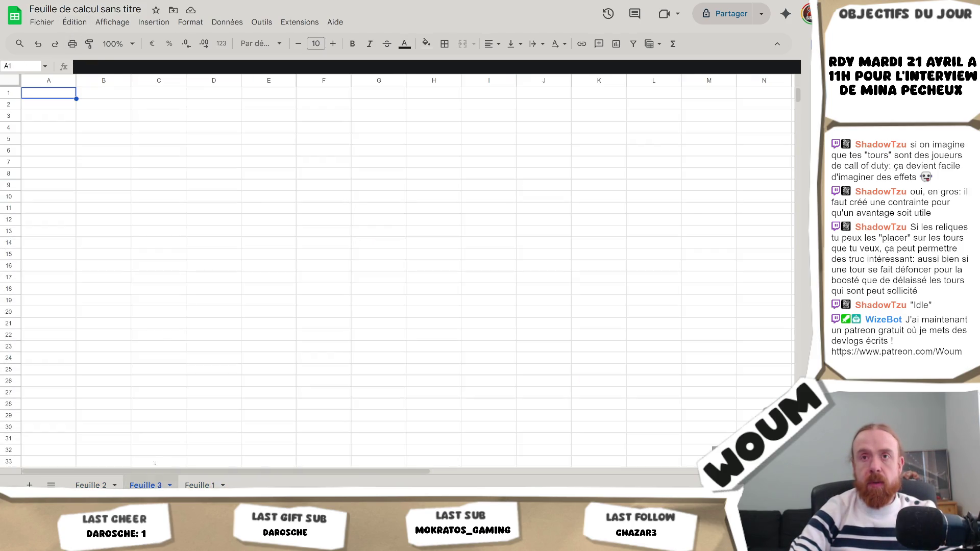
key("ctrl+v")
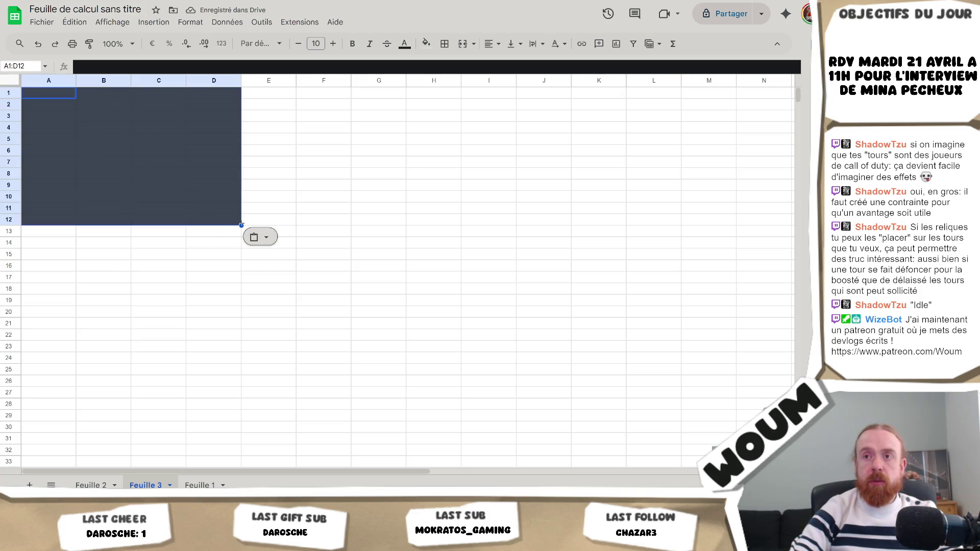
key("ctrl+z")
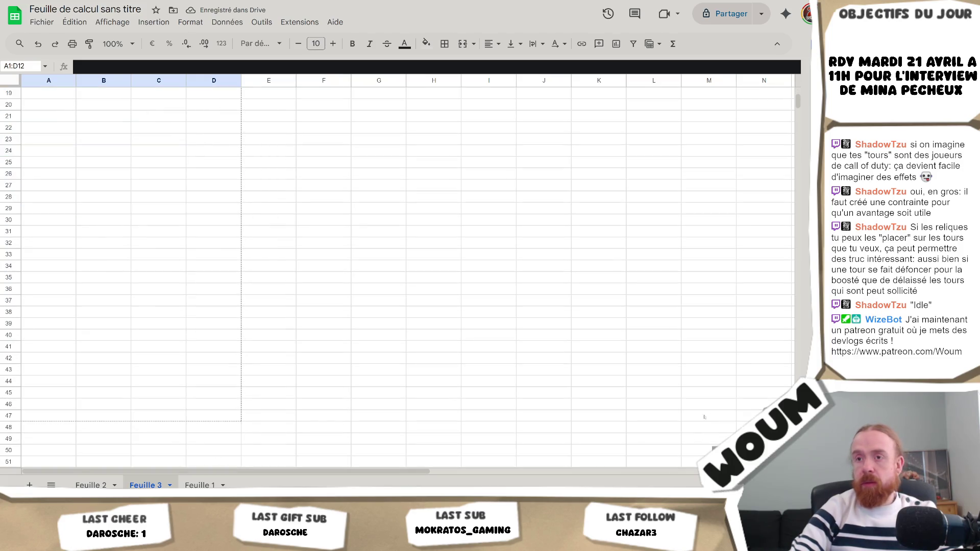
key("ctrl+v")
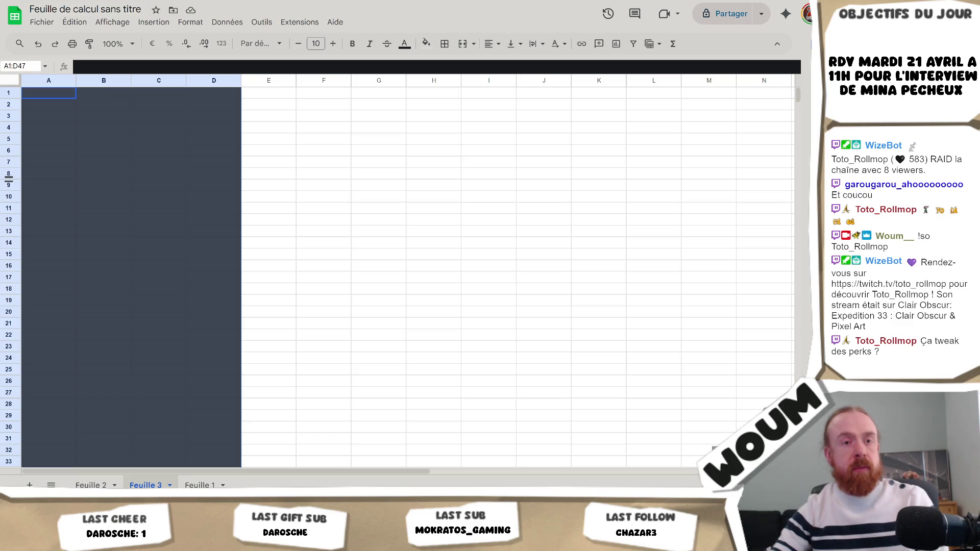
Step: Give all of Feuille 3 a grey text colour and a dark grey fill
left_click(160, 131)
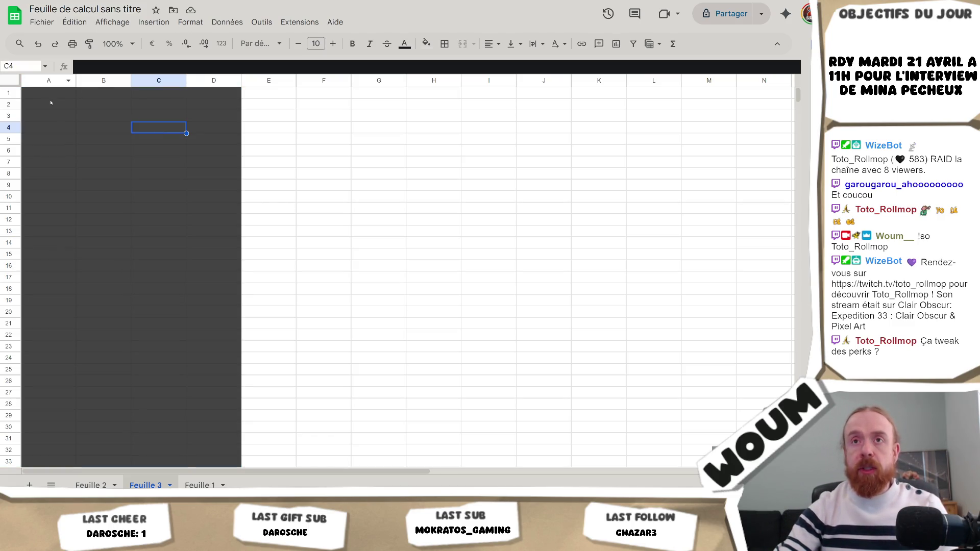
left_click(50, 91)
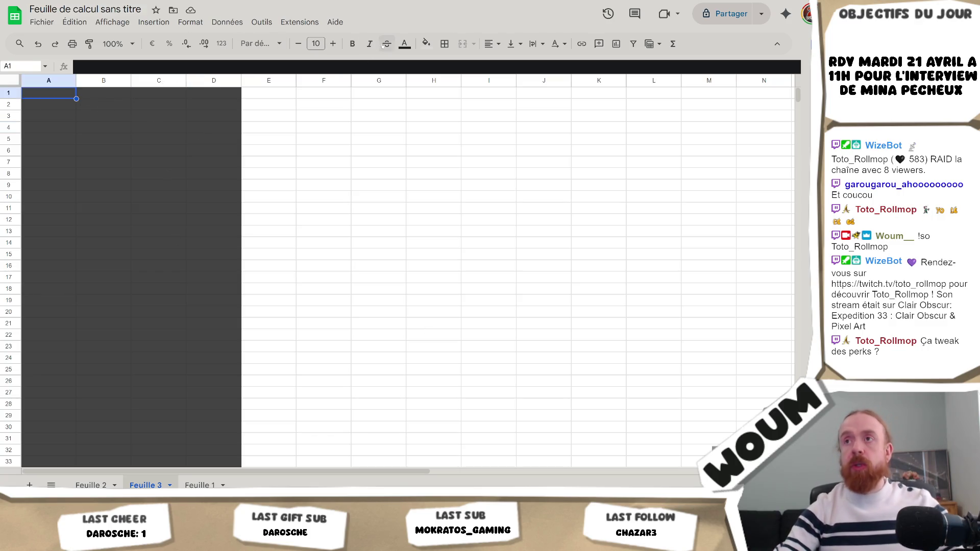
key("ctrl+a")
left_click(404, 43)
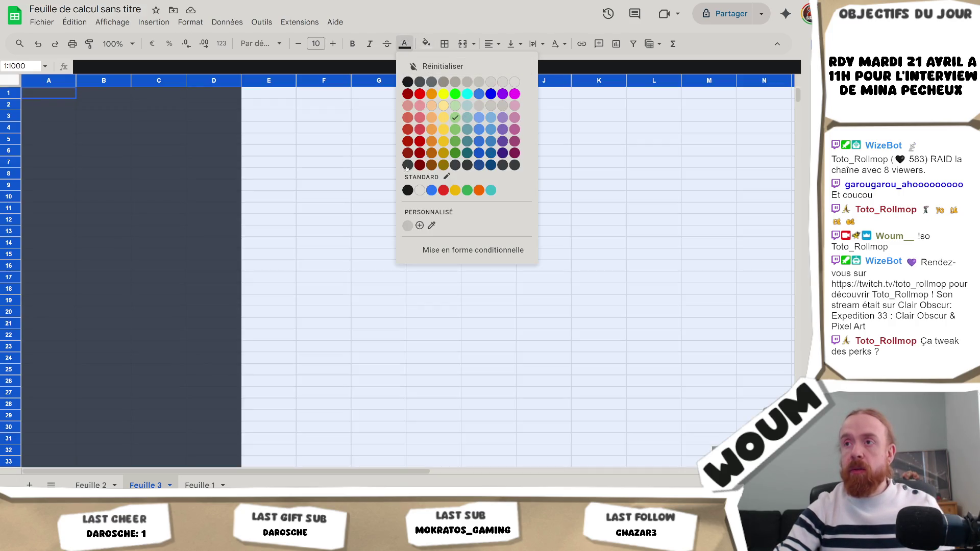
left_click(407, 166)
left_click(426, 43)
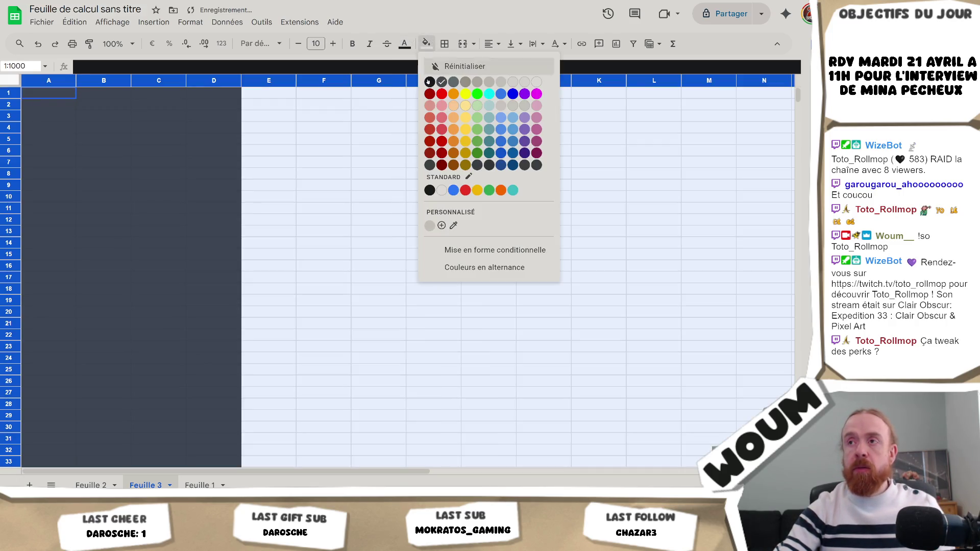
left_click(439, 86)
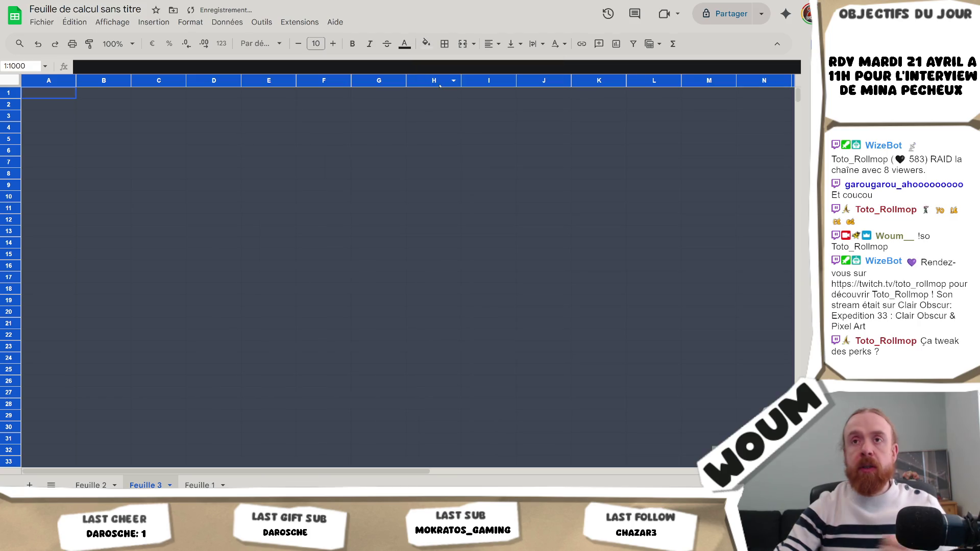
left_click(104, 104)
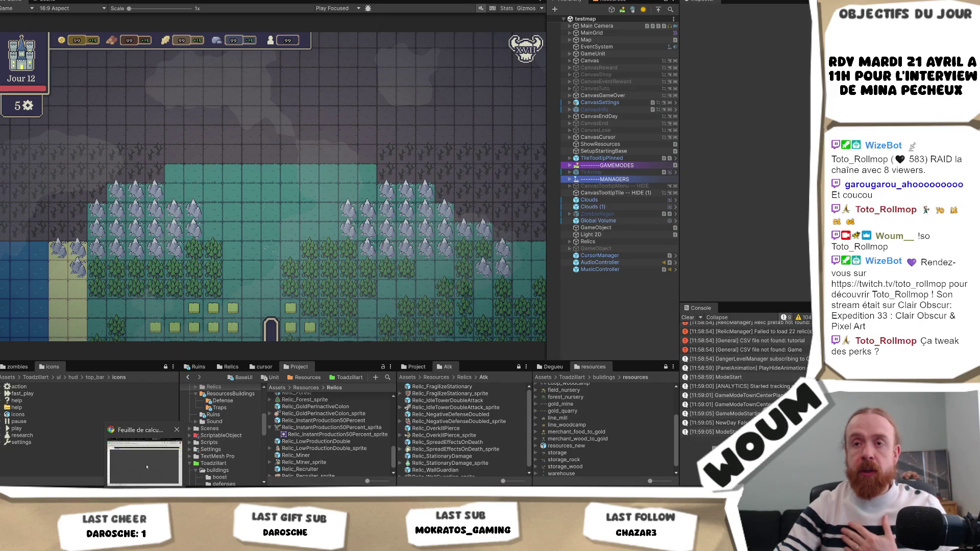
Step: Search the Steam store for 'dreadhav' and open the DreadHaven: The Last Colony page
key("alt+Tab")
key("alt+Tab")
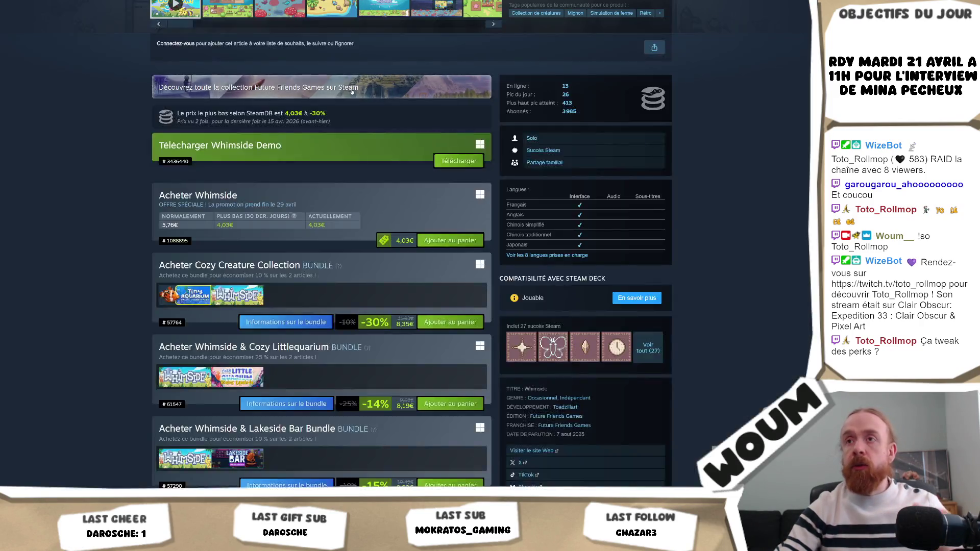
scroll(408, 255, "up", 10)
left_click(508, 52)
key("ctrl+a")
type("dreadhav")
left_click(586, 90)
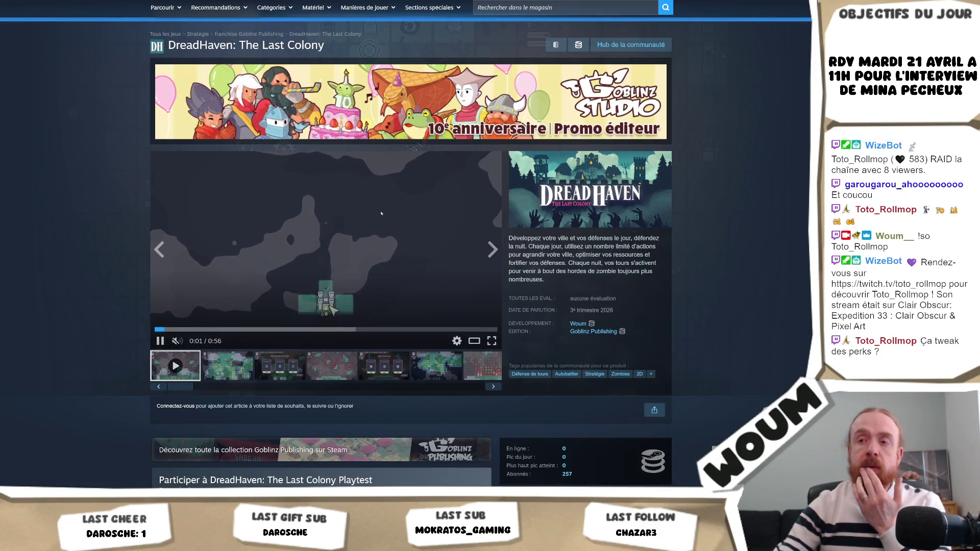
Step: View DreadHaven's fourth gameplay screenshot at full size, then close it
left_click(332, 366)
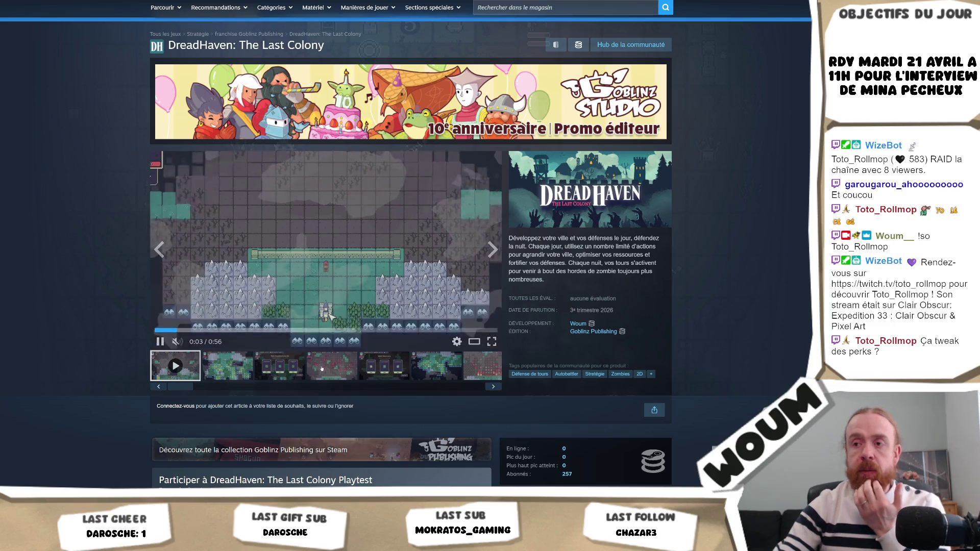
left_click(327, 251)
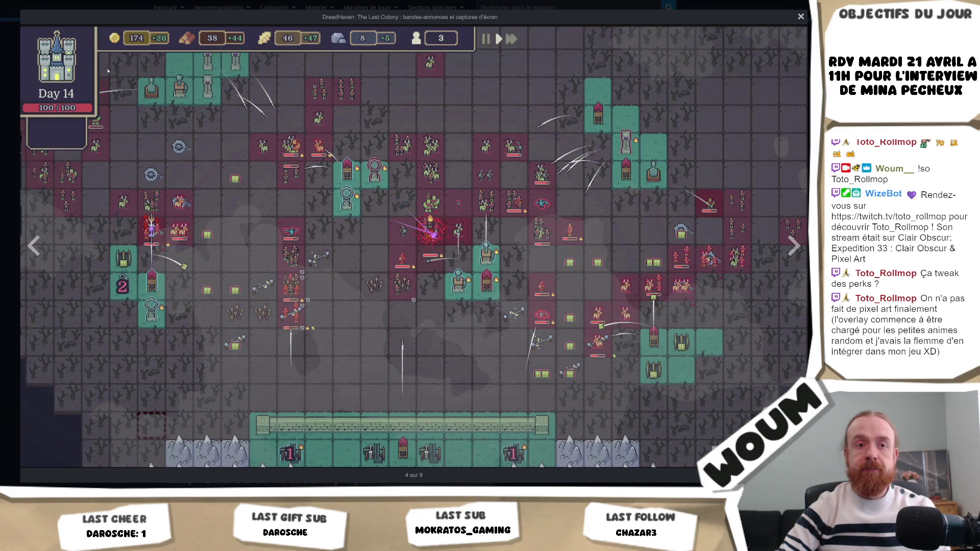
left_click(330, 7)
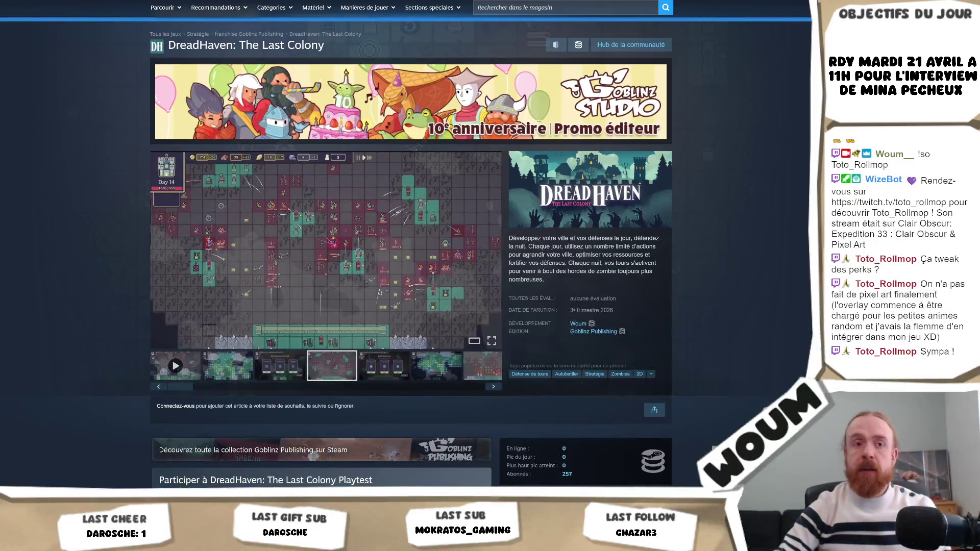
Step: Return to Google Sheets on the Feuille 2 sheet with cell D11 selected
left_click(546, 2)
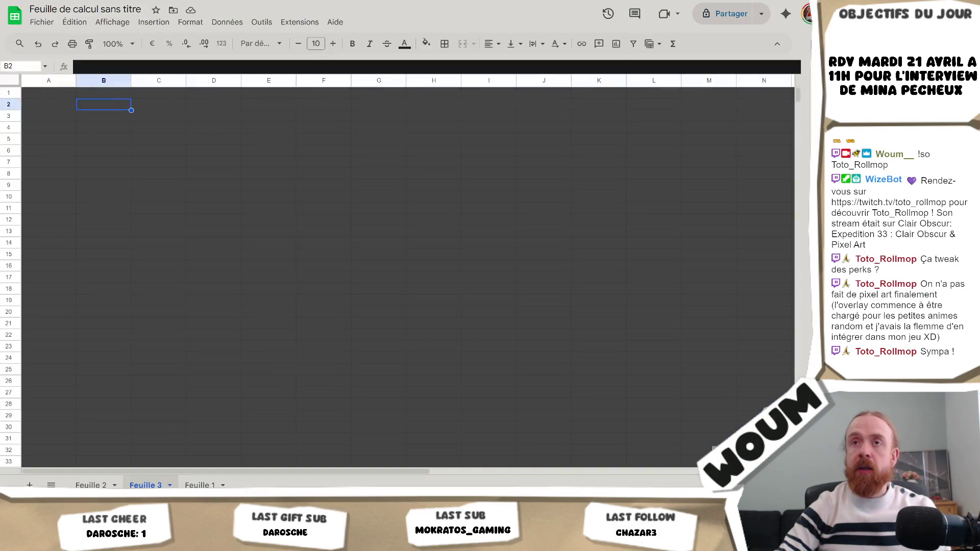
left_click(97, 486)
left_click(191, 254)
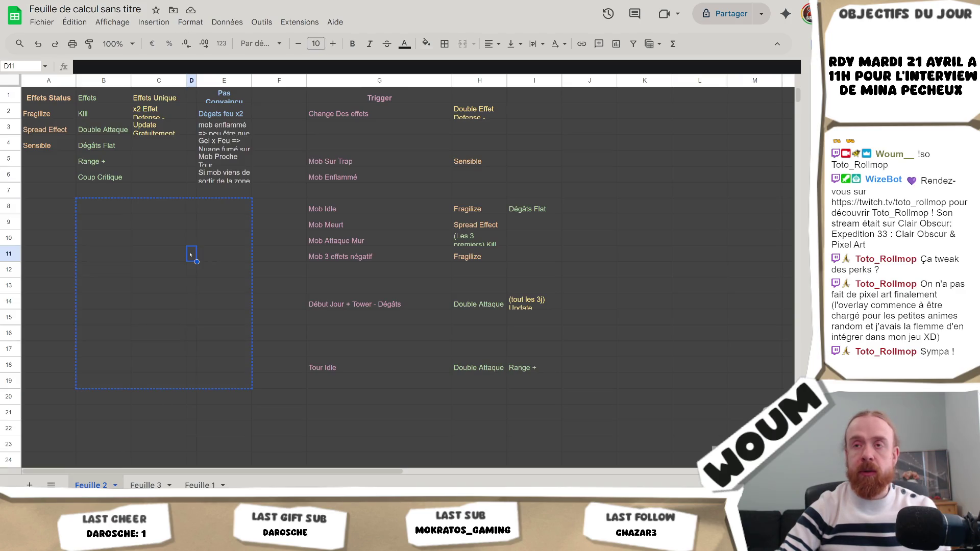
Step: Inspect Feuille 2's table, selecting F10, C3 and the effect columns H1:I19
left_click(302, 244)
left_click(151, 484)
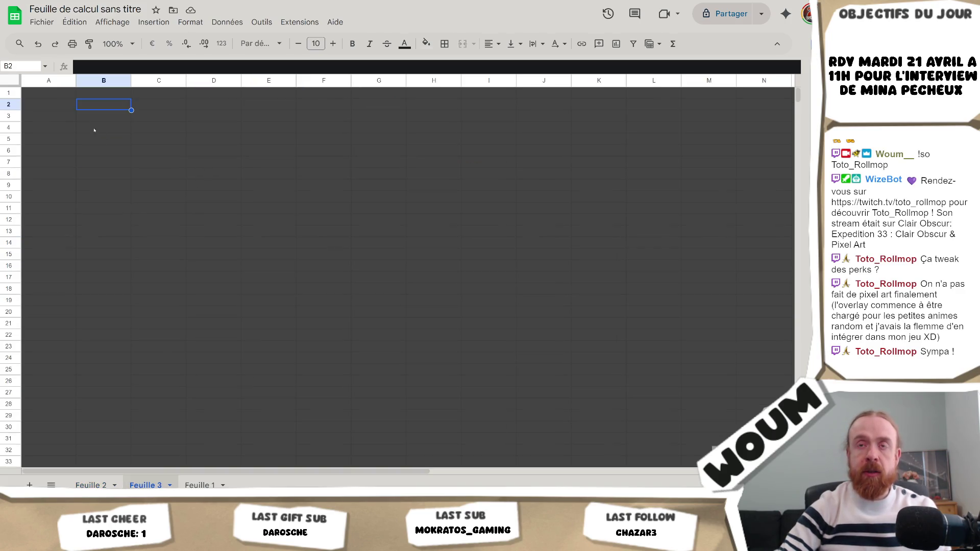
left_click(43, 95)
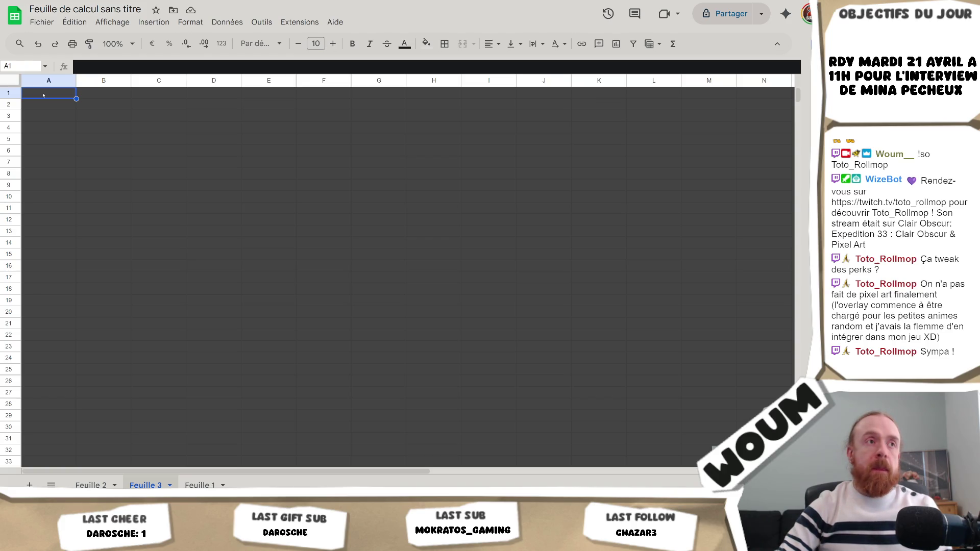
left_click(94, 485)
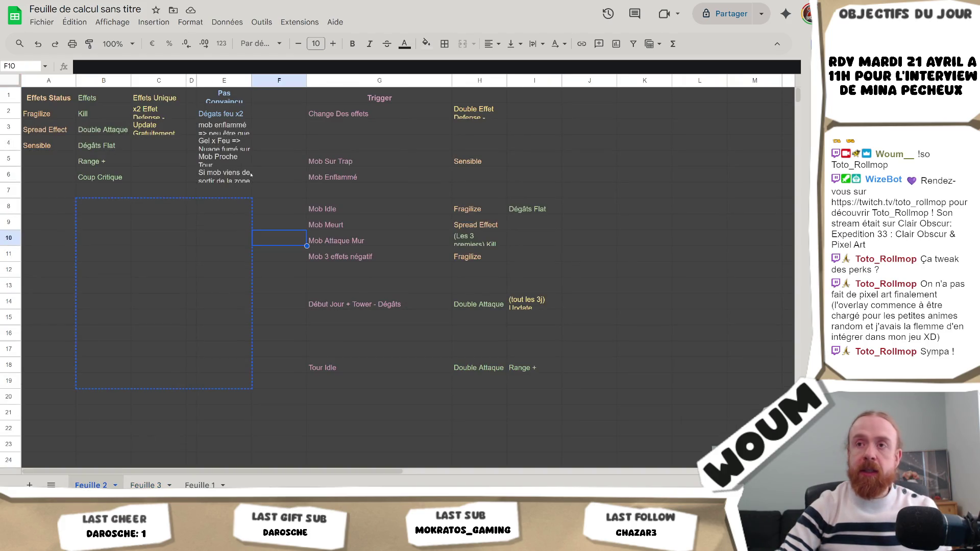
left_click(173, 124)
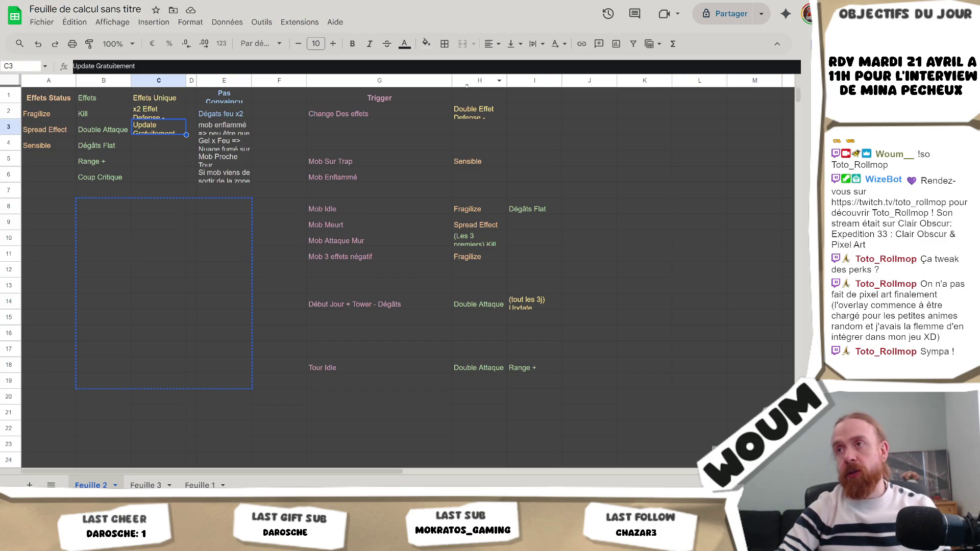
left_click_drag(479, 95, 534, 380)
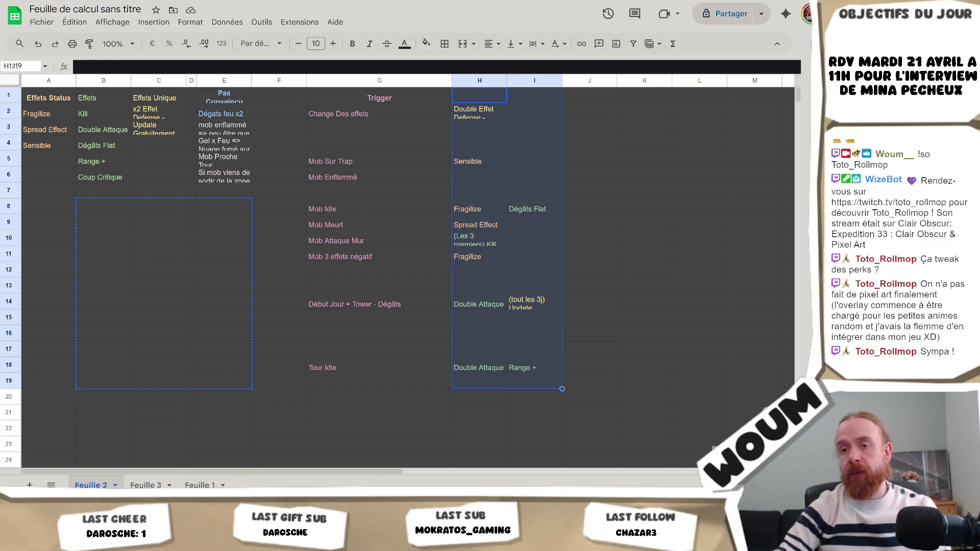
double_click(211, 414)
Step: Open the blank Feuille 3 and enter cell A1 without typing, then go back to Feuille 2
left_click(146, 486)
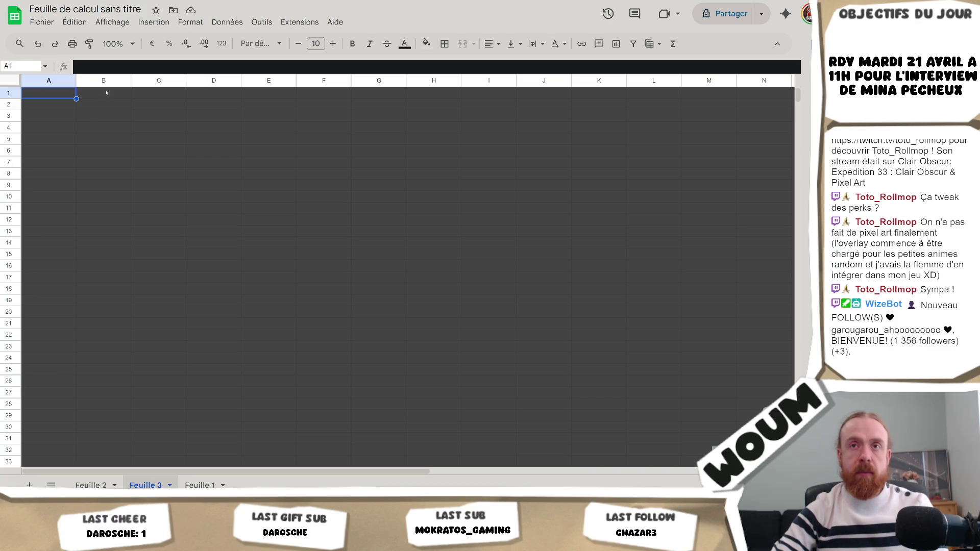
left_click(39, 103)
left_click(40, 96)
double_click(43, 96)
key("Return")
double_click(56, 96)
key("Escape")
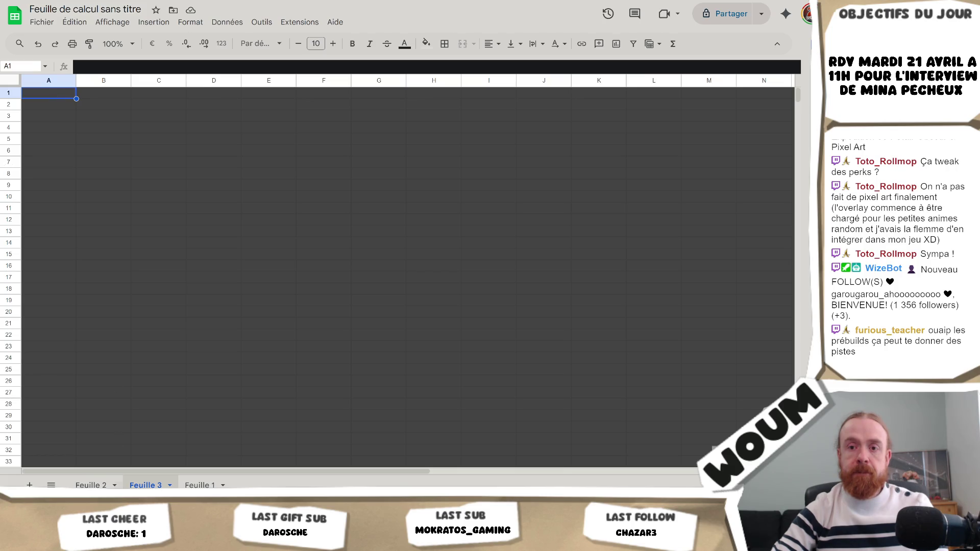
left_click(87, 485)
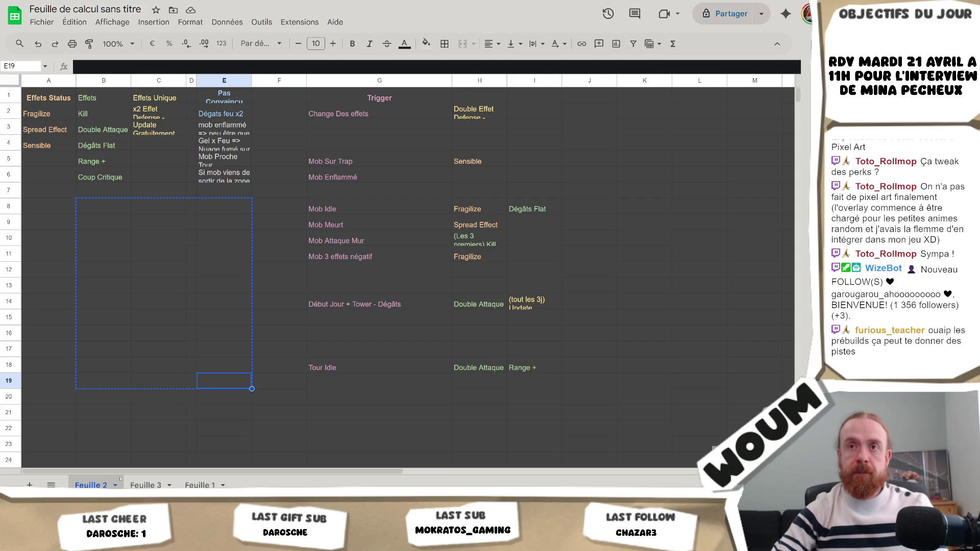
left_click(140, 166)
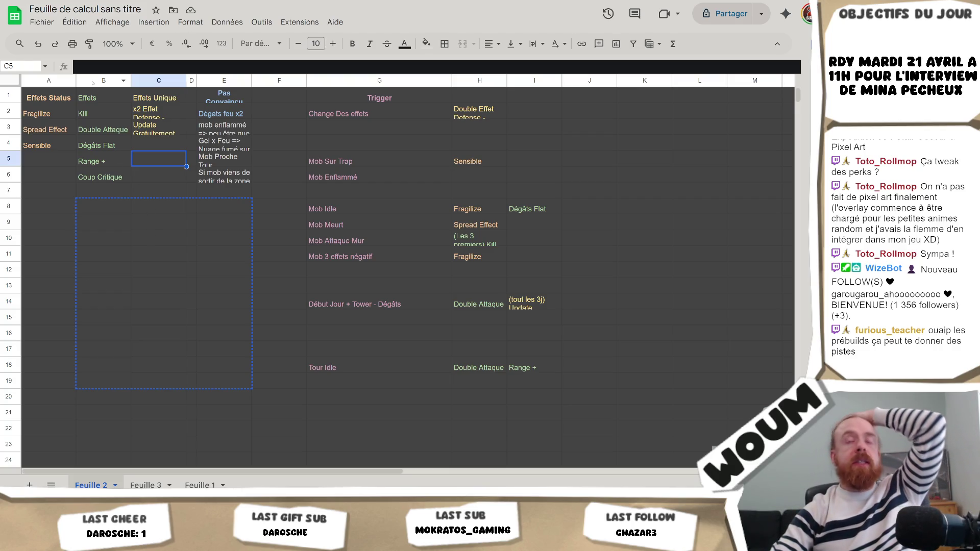
left_click(103, 132)
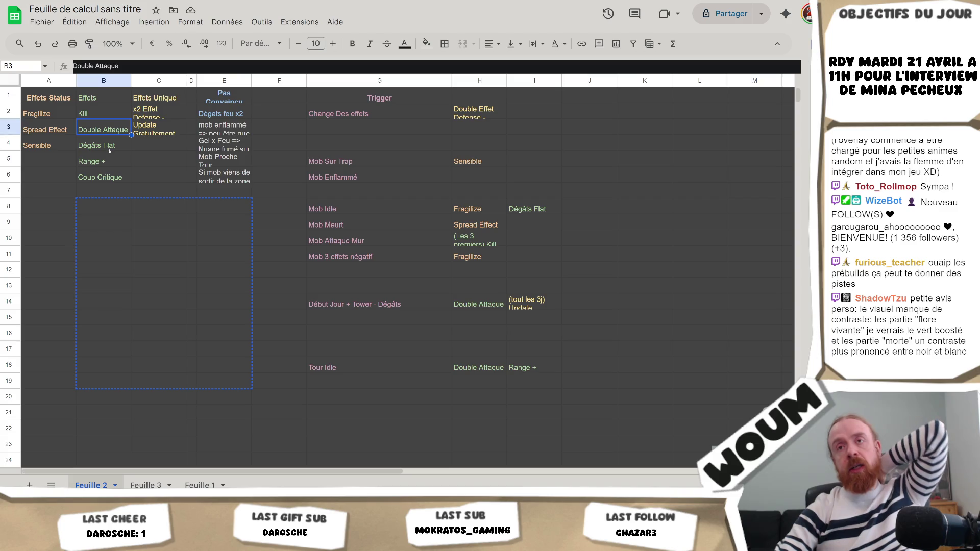
left_click(111, 178)
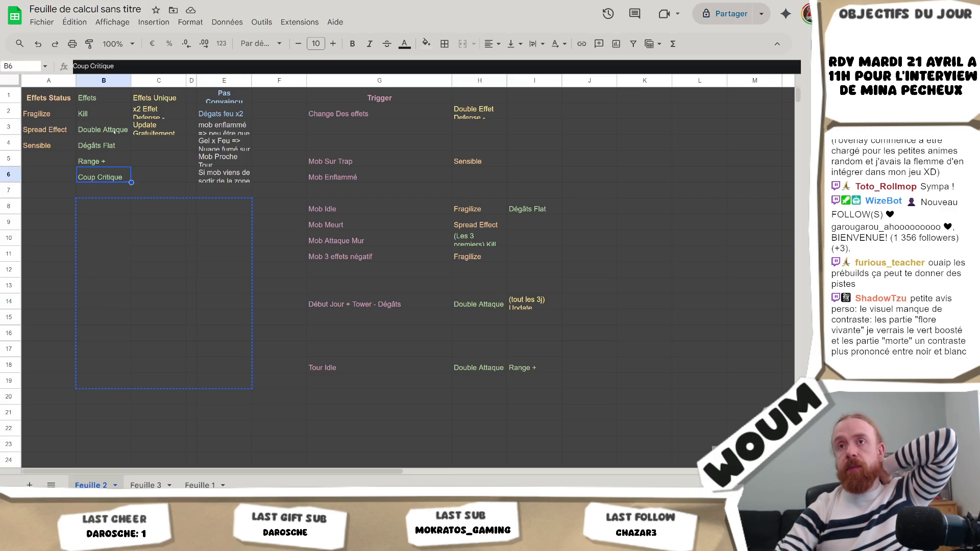
left_click(113, 162)
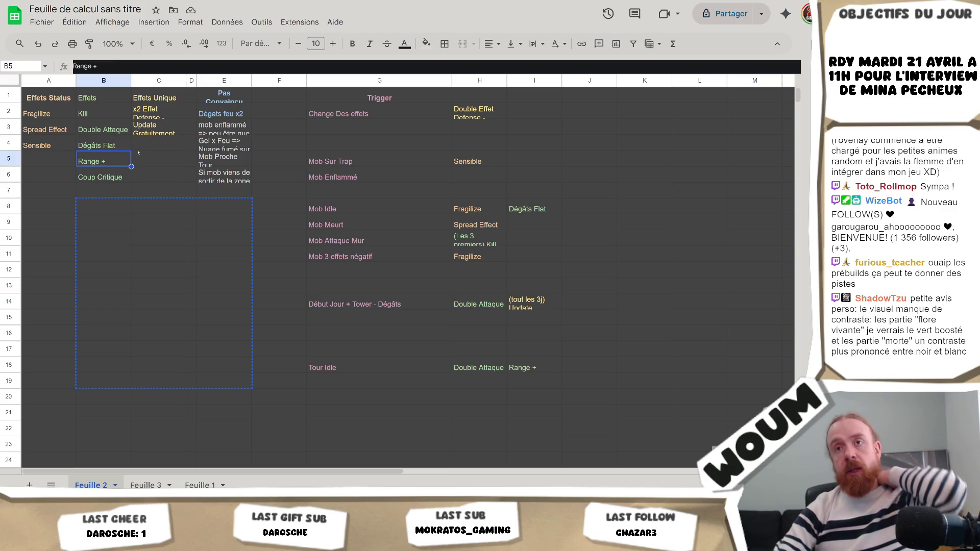
left_click(142, 162)
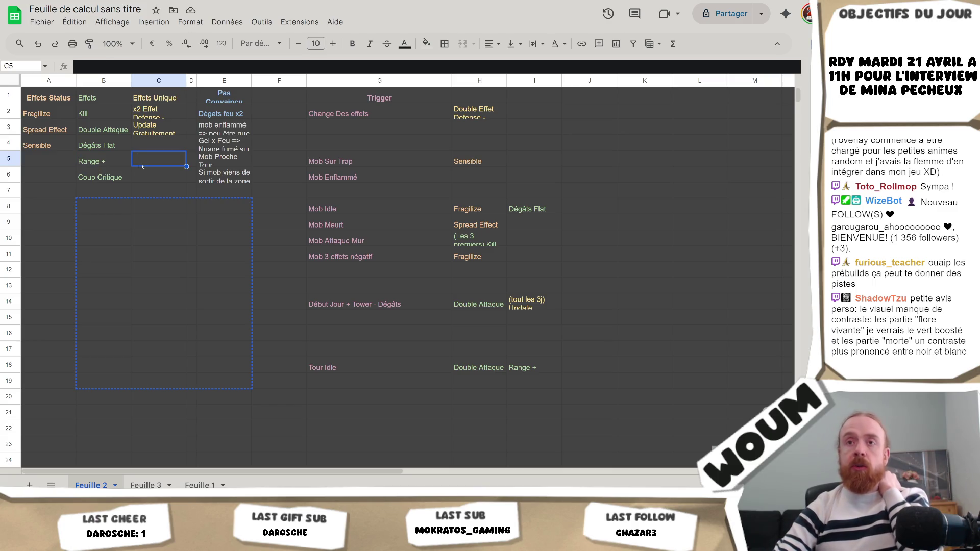
left_click(97, 134)
left_click(103, 177)
left_click(111, 160)
key("Up")
key("Up")
left_click(111, 161)
left_click(111, 134)
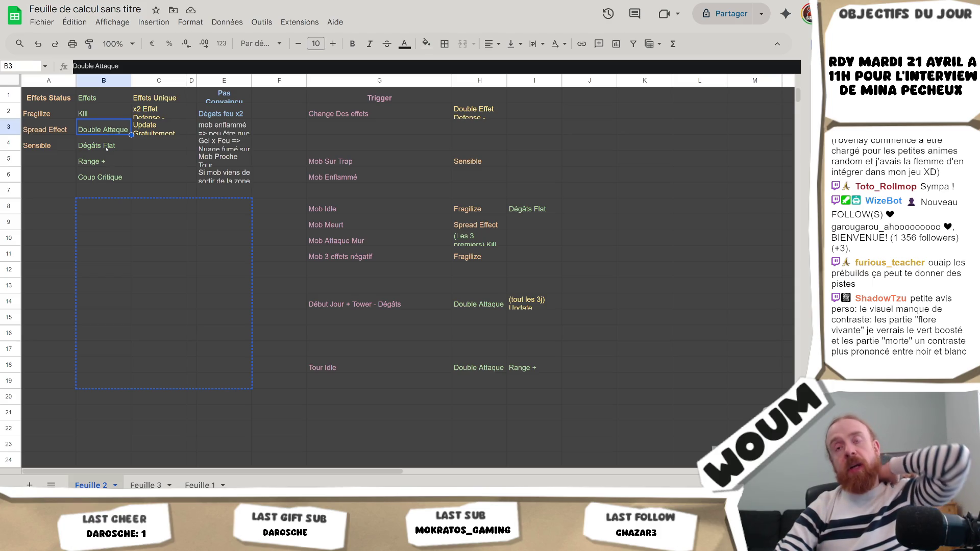
key("Down")
key("Down")
key("Down")
left_click(109, 125)
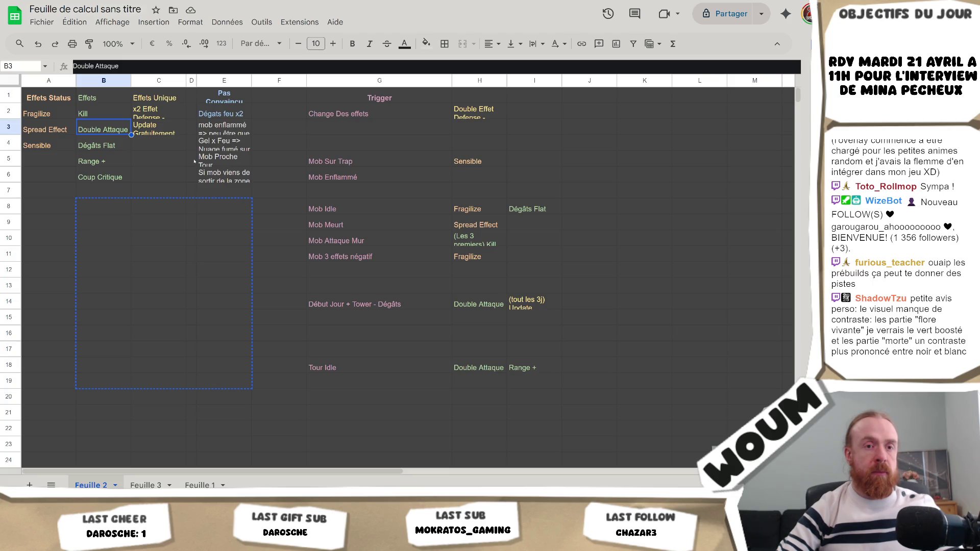
left_click(169, 157)
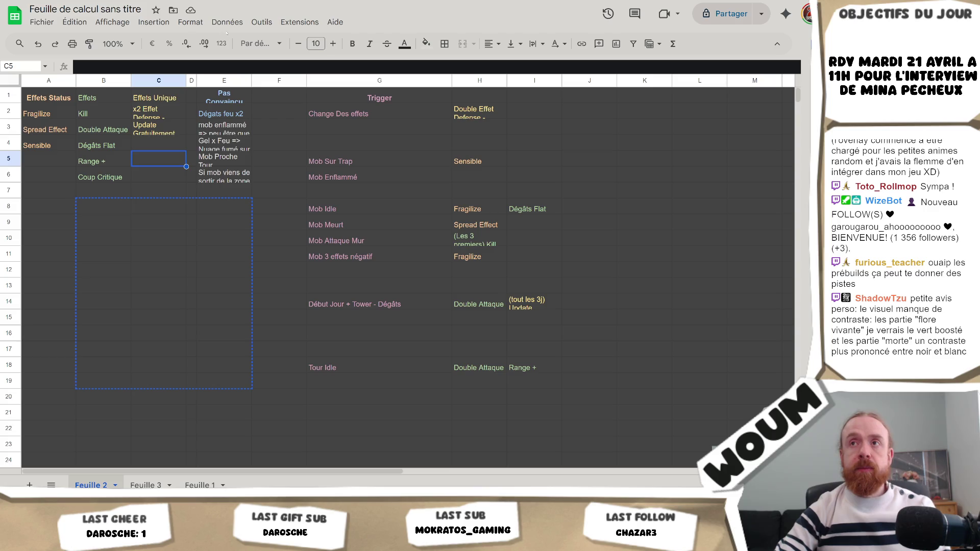
key("alt+Tab")
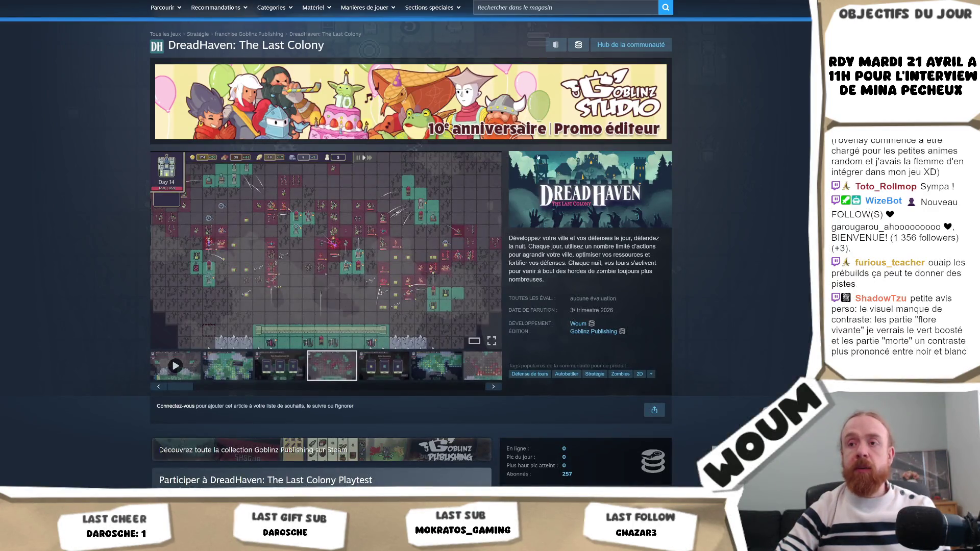
scroll(744, 213, "down", 2)
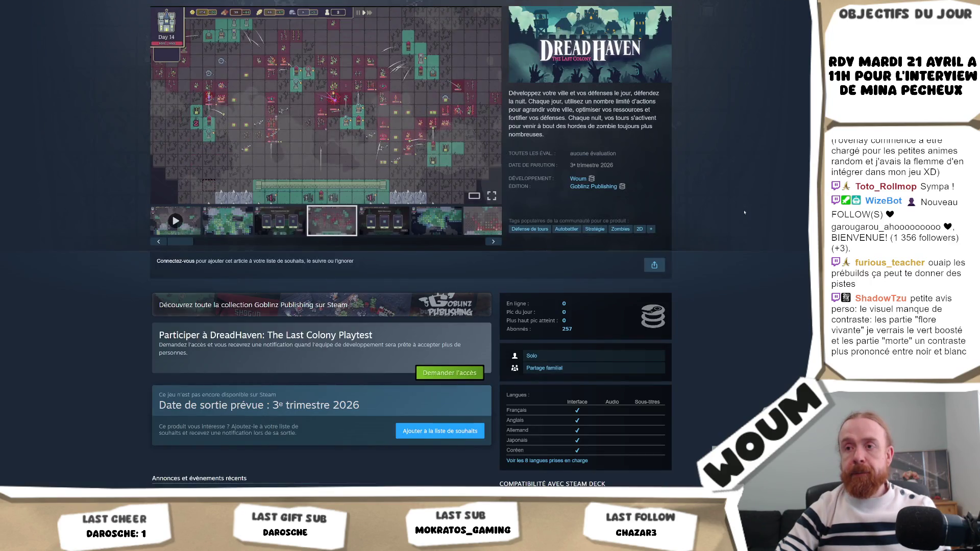
scroll(745, 213, "up", 3)
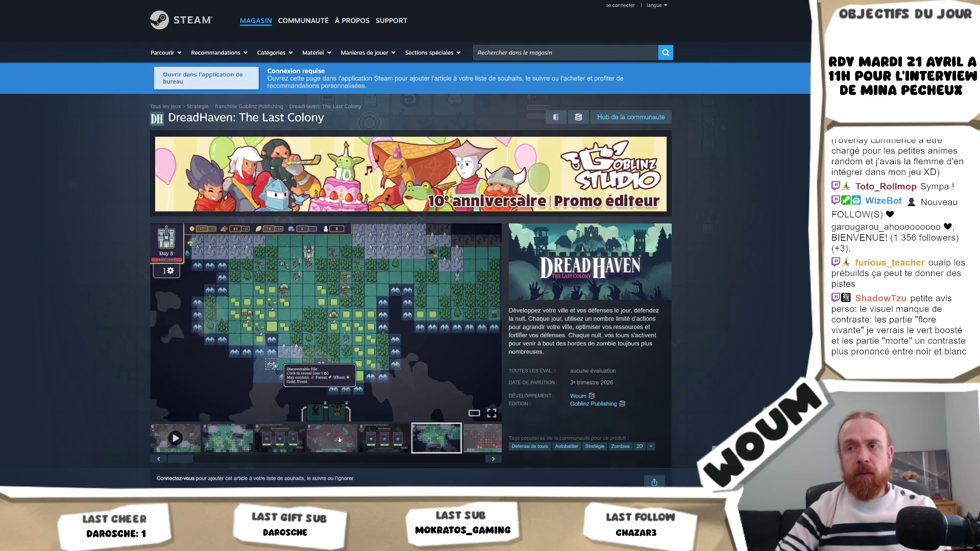
left_click(287, 438)
left_click(217, 440)
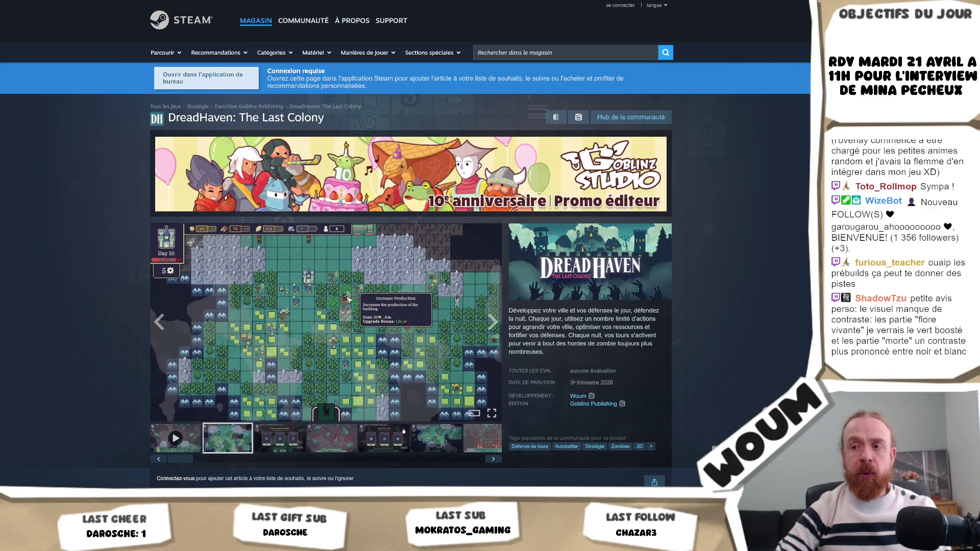
left_click(332, 438)
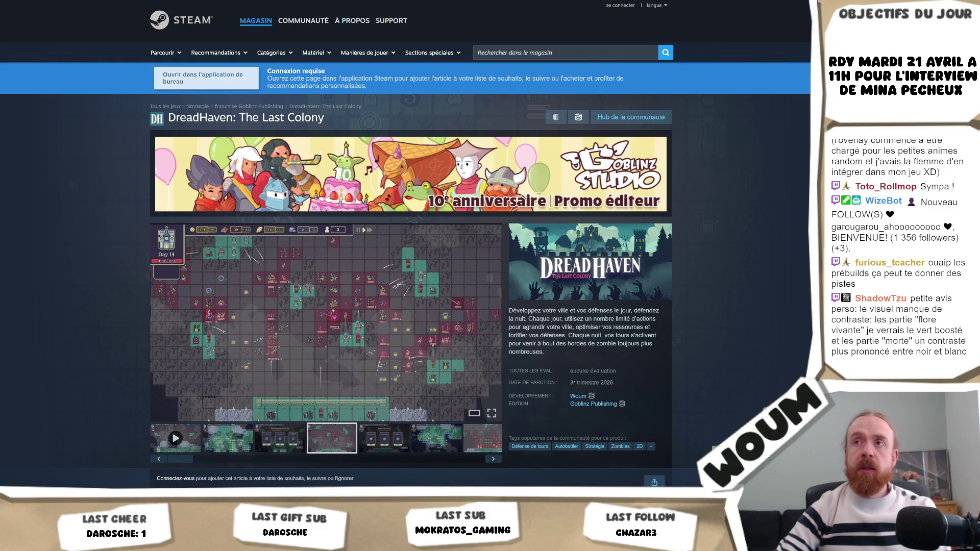
left_click(437, 448)
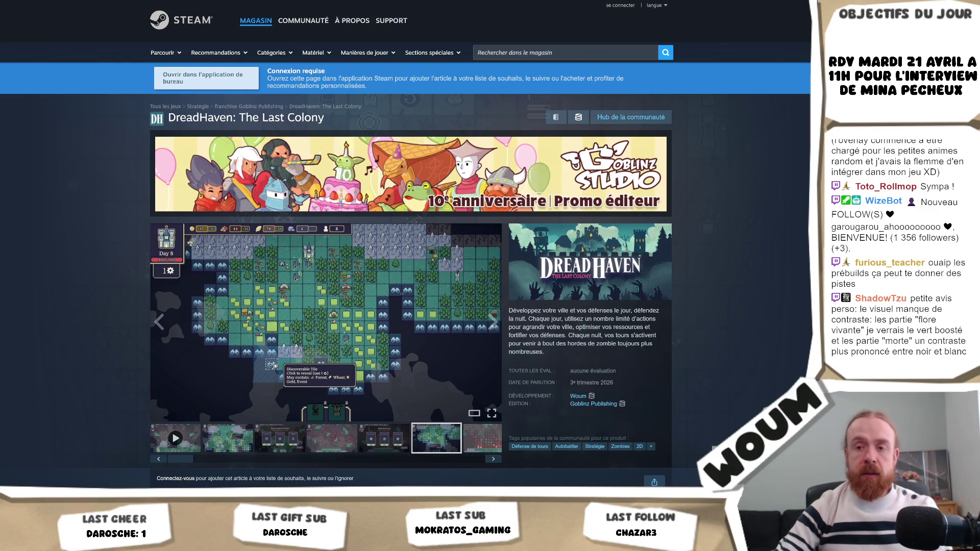
key("alt+Tab")
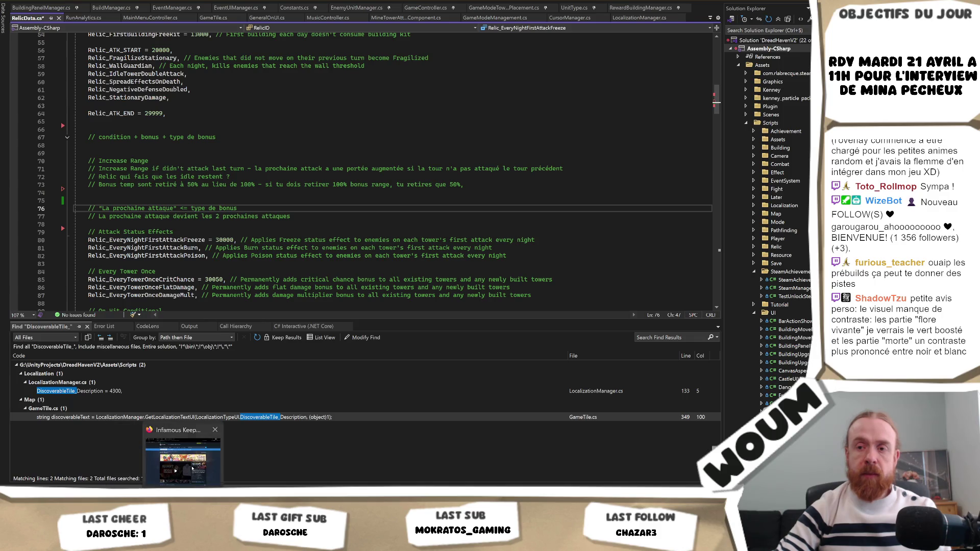
left_click(163, 452)
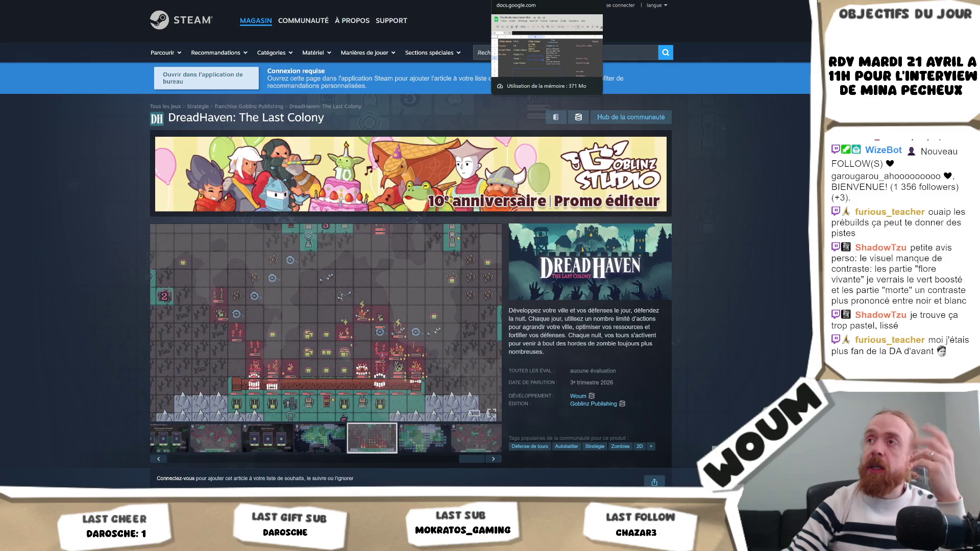
key("ctrl+Tab")
left_click(352, 239)
left_click(375, 187)
left_click_drag(111, 190, 518, 195)
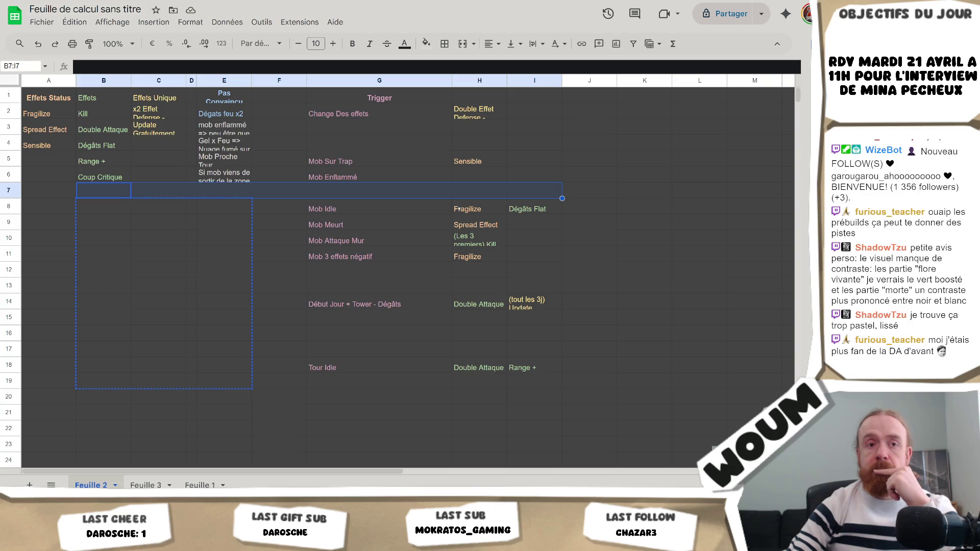
left_click_drag(510, 193, 297, 194)
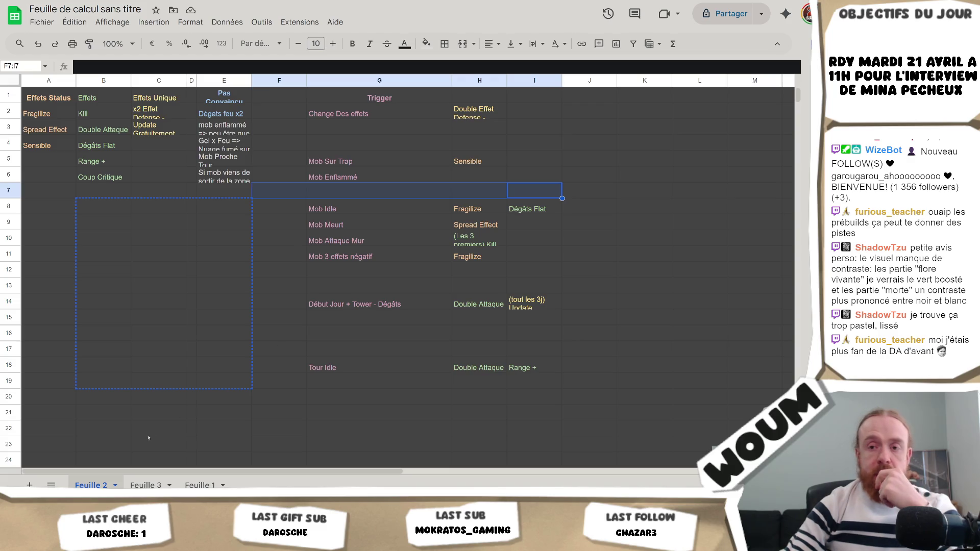
Step: On Feuille 3, enter Double Attaque in A1 and Coup Critique in A2
left_click(145, 485)
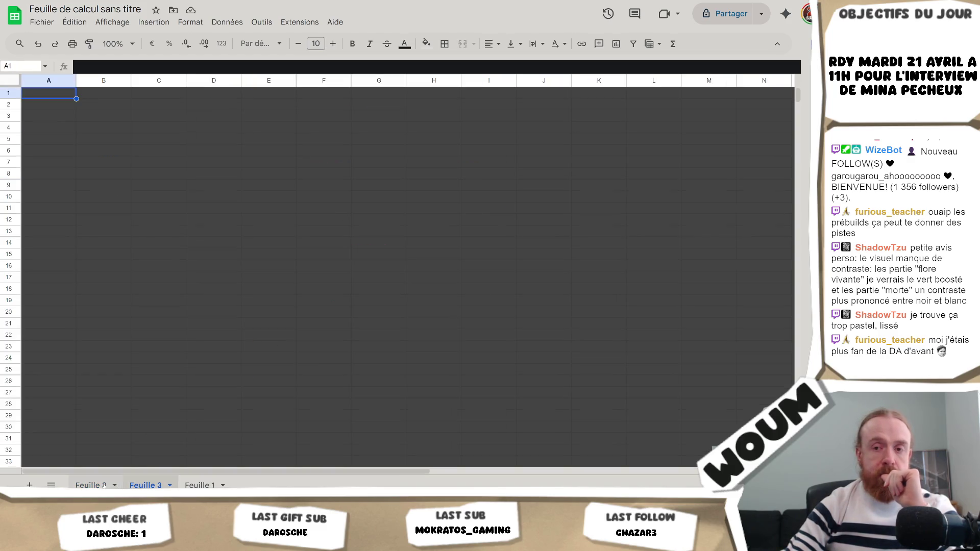
type("Doub")
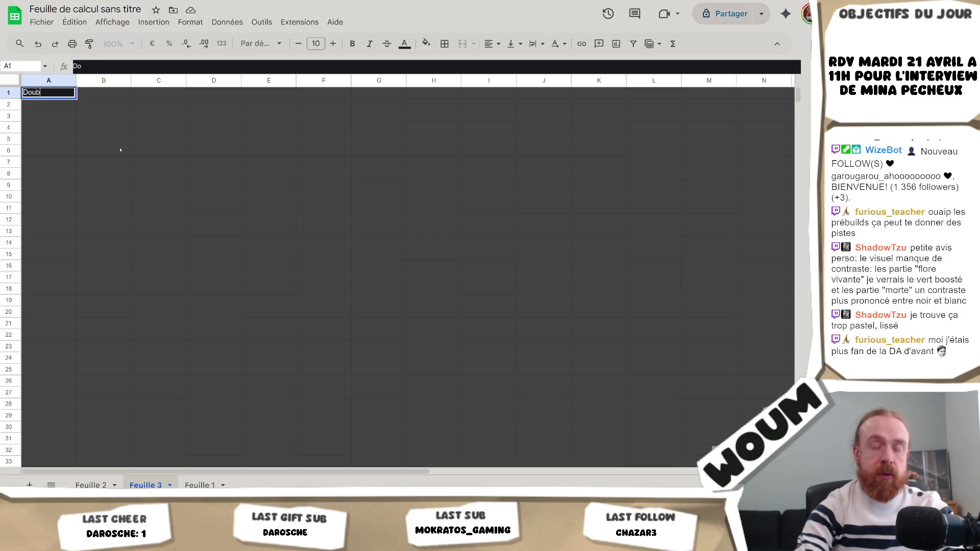
type("le Attaque")
key("Return")
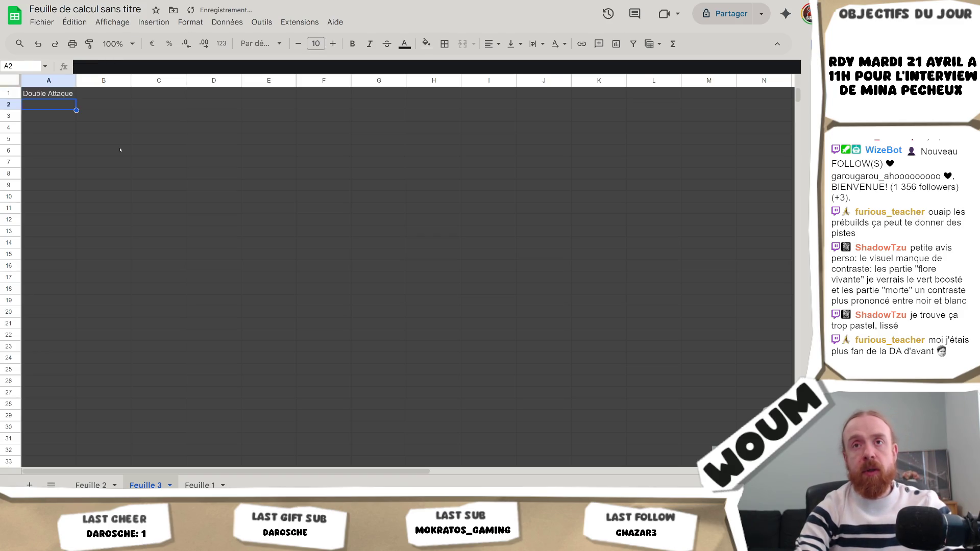
type("Coup Critique")
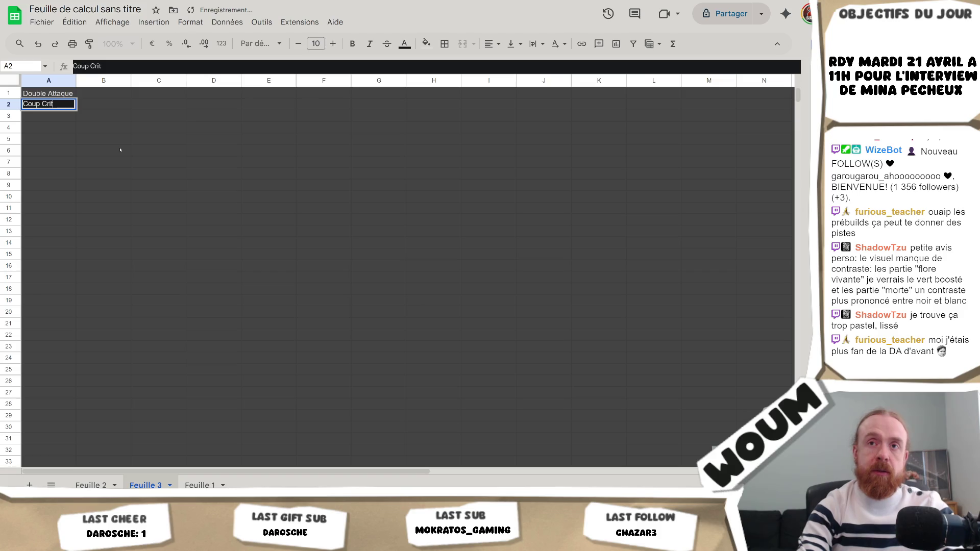
key("Return")
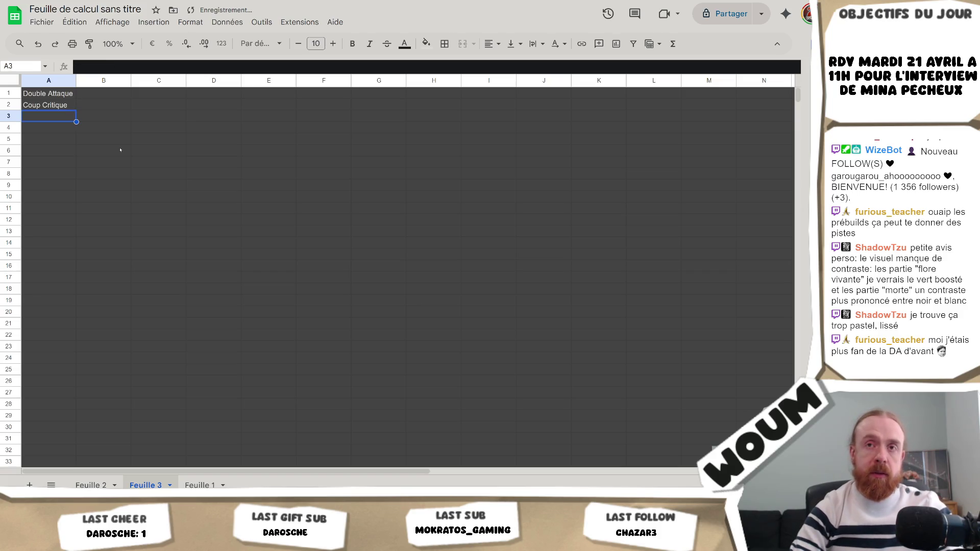
Step: Select A1:A2 on Feuille 3 to copy the two effect names, then return to Feuille 2
key("Up")
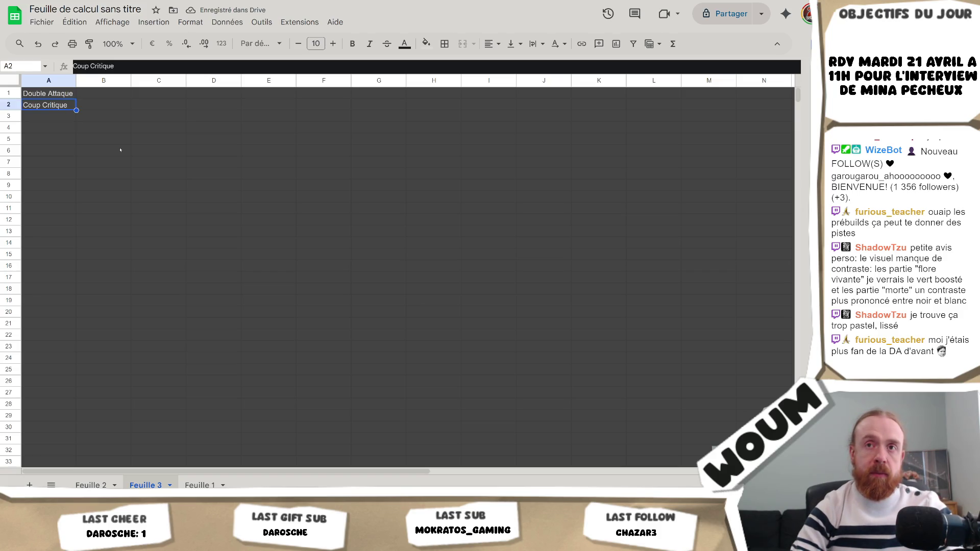
key("Up")
key("shift+Down")
key("ctrl+c")
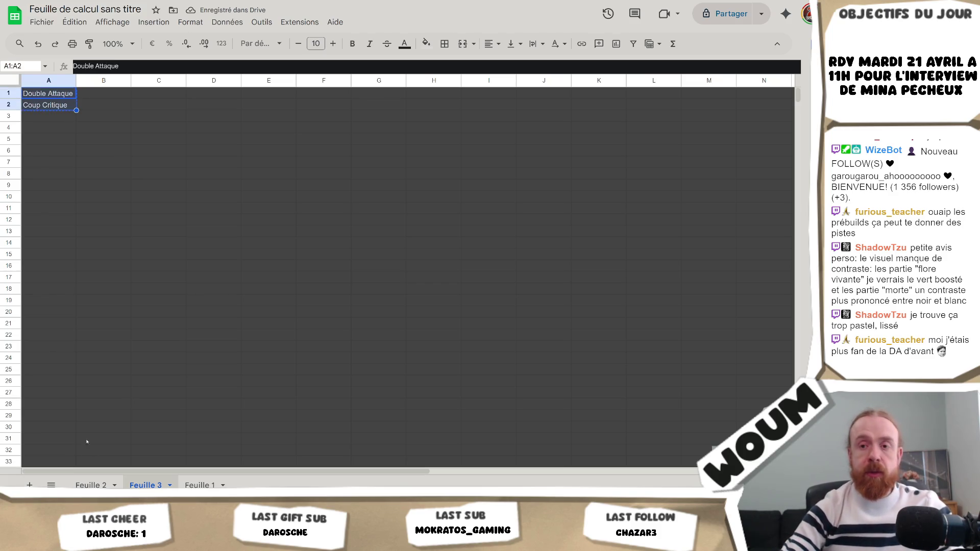
left_click(91, 485)
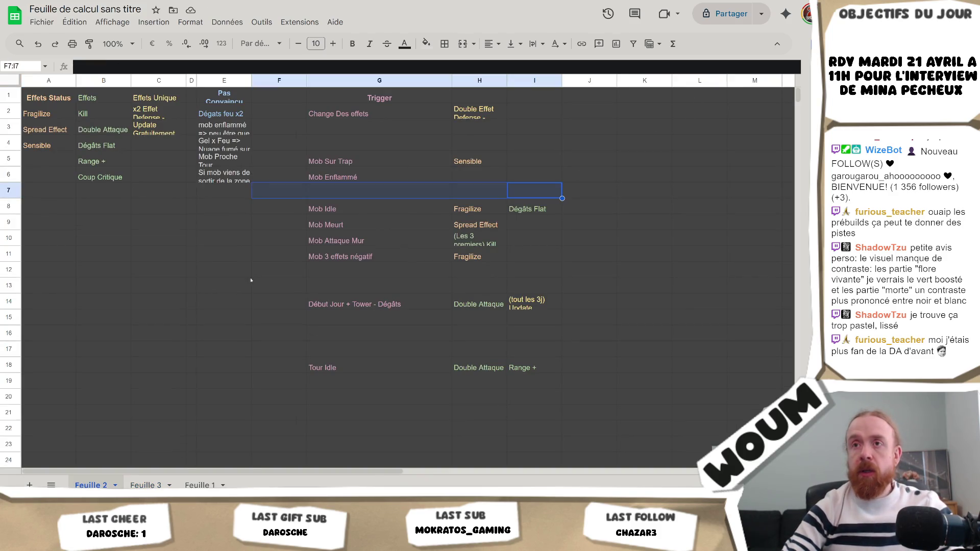
Step: Paste Double Attaque and Coup Critique into L2:L3 and type Défense in L4
left_click(709, 115)
key("ctrl+v")
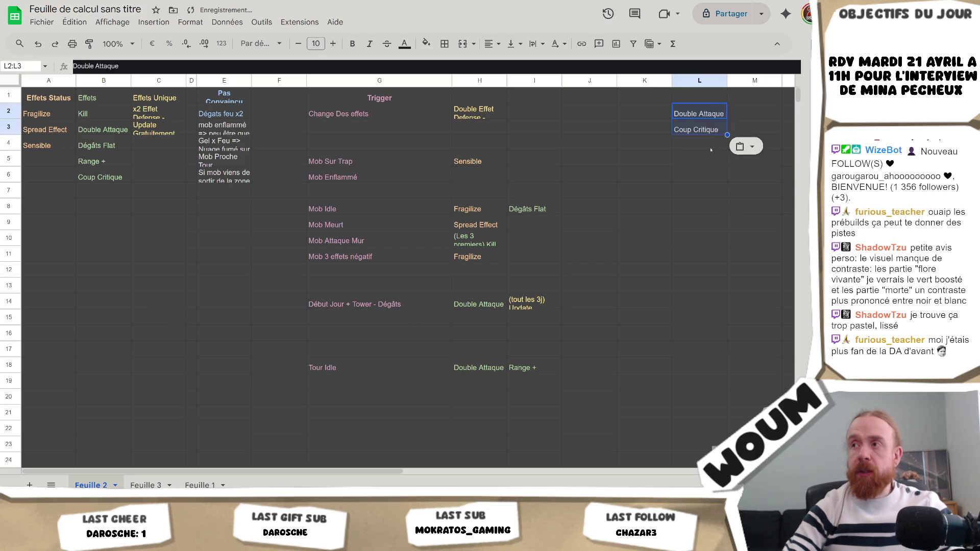
left_click(707, 143)
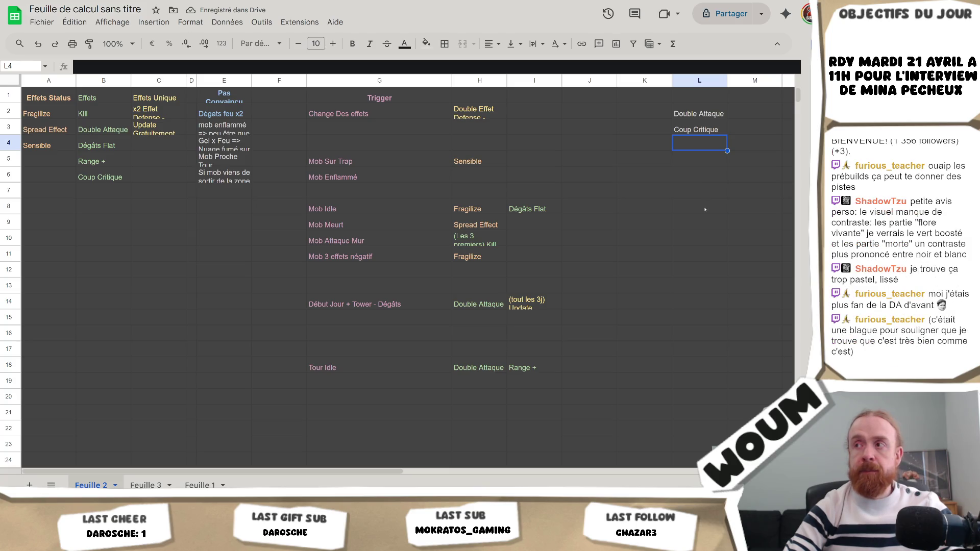
type("Défense")
key("Return")
Step: Add Elemental in cell L5 to finish the column L category list
key("Up")
key("Down")
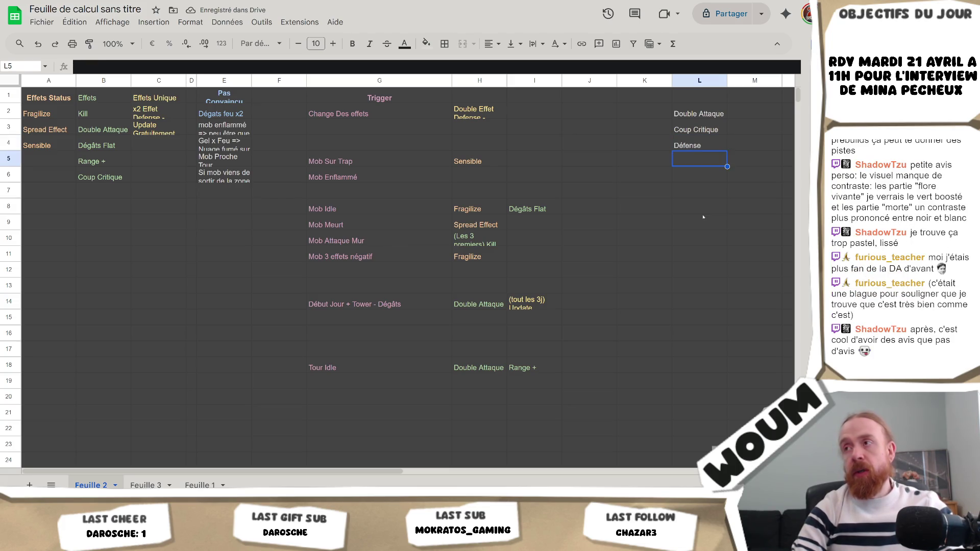
type("Elemental")
key("Return")
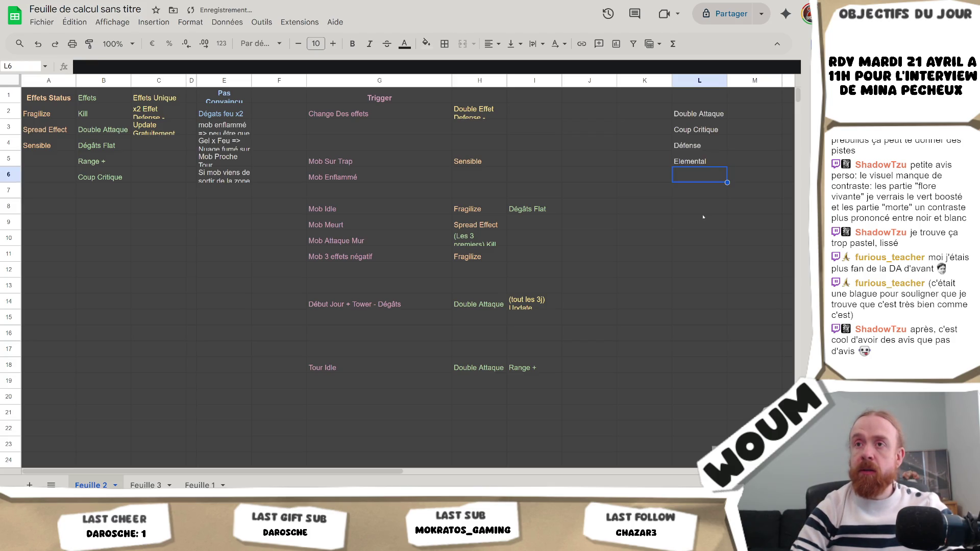
key("Up")
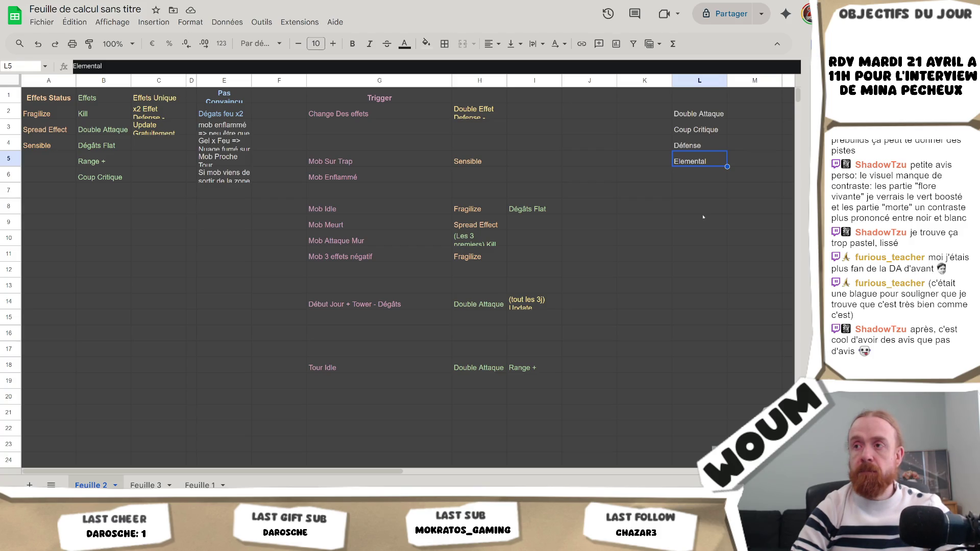
key("Down")
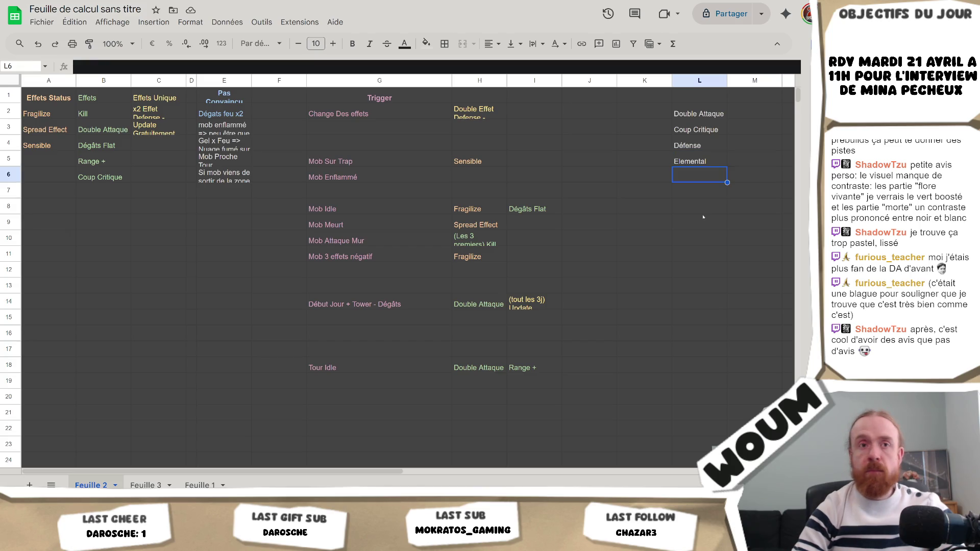
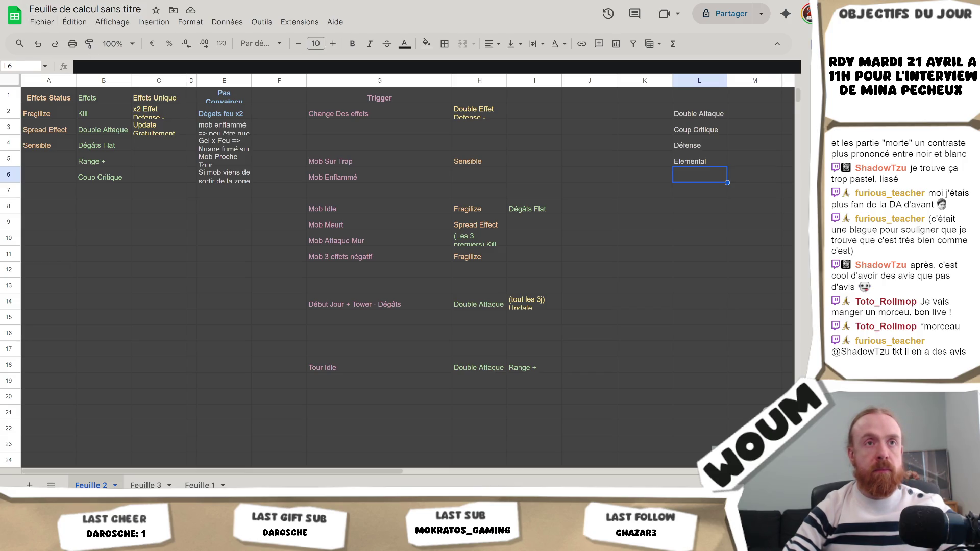
Step: Select the Double Attaque to Elemental list in column L, then switch to the empty Feuille 3 sheet
left_click(702, 211)
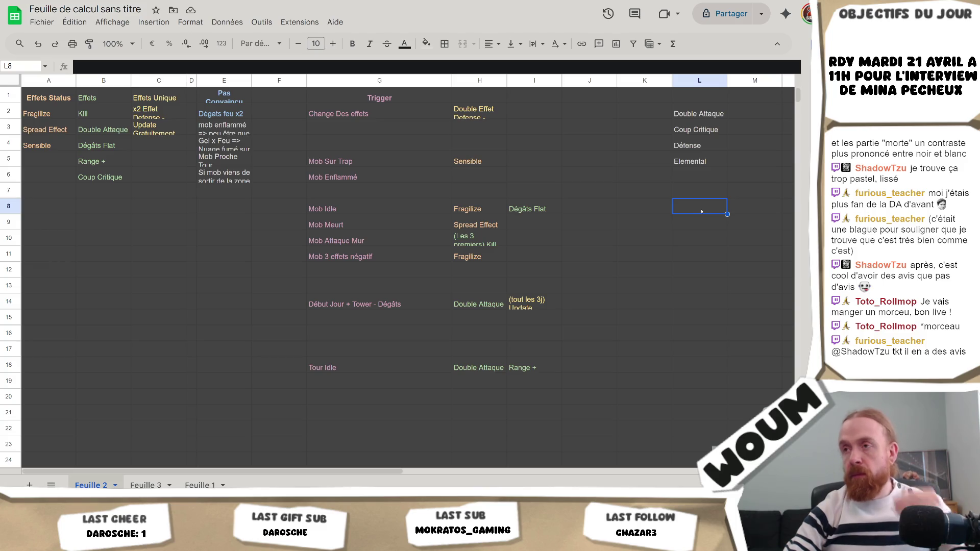
left_click_drag(694, 162, 698, 97)
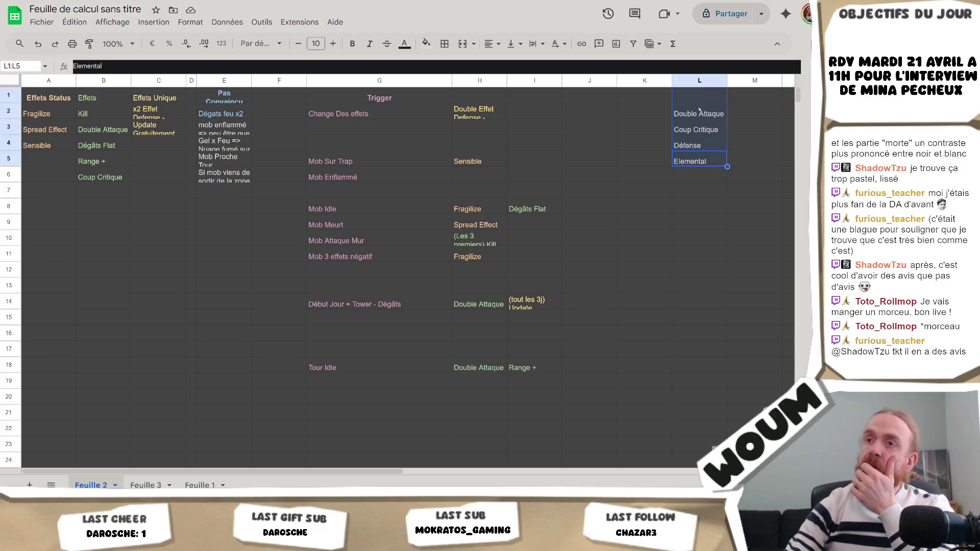
left_click(146, 484)
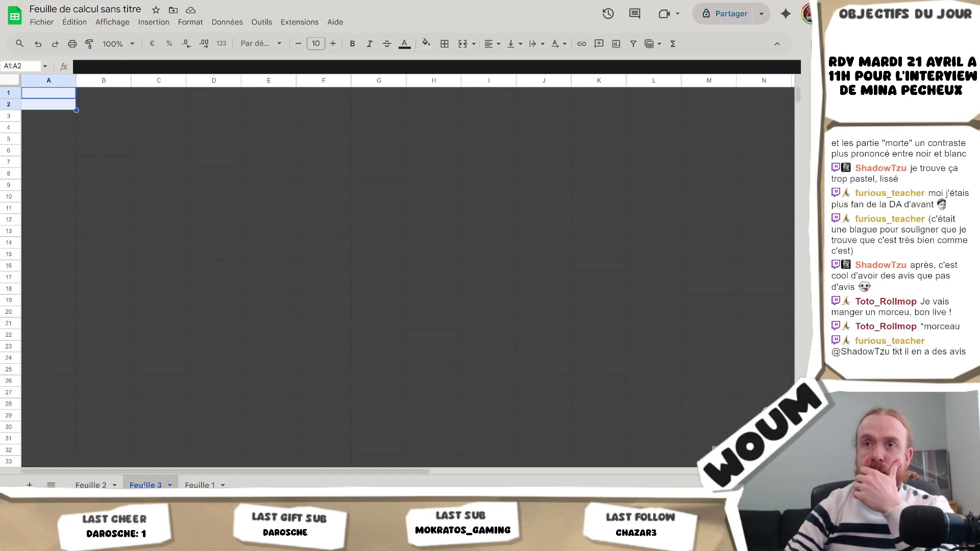
Step: Return to Feuille 1 and look over the general effects list in E3:E8
left_click(198, 485)
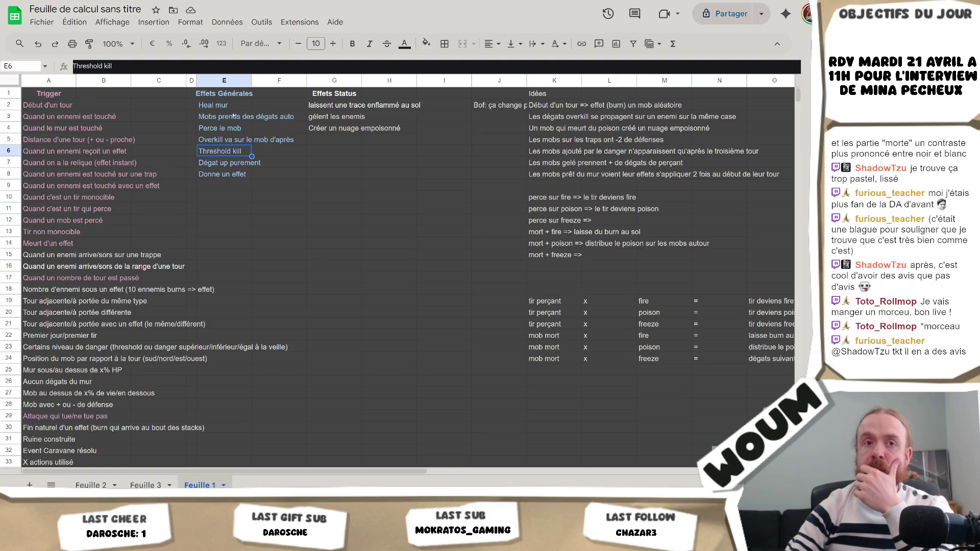
mouse_move(233, 116)
left_mouse_down()
mouse_move(227, 178)
mouse_move(234, 117)
left_mouse_up()
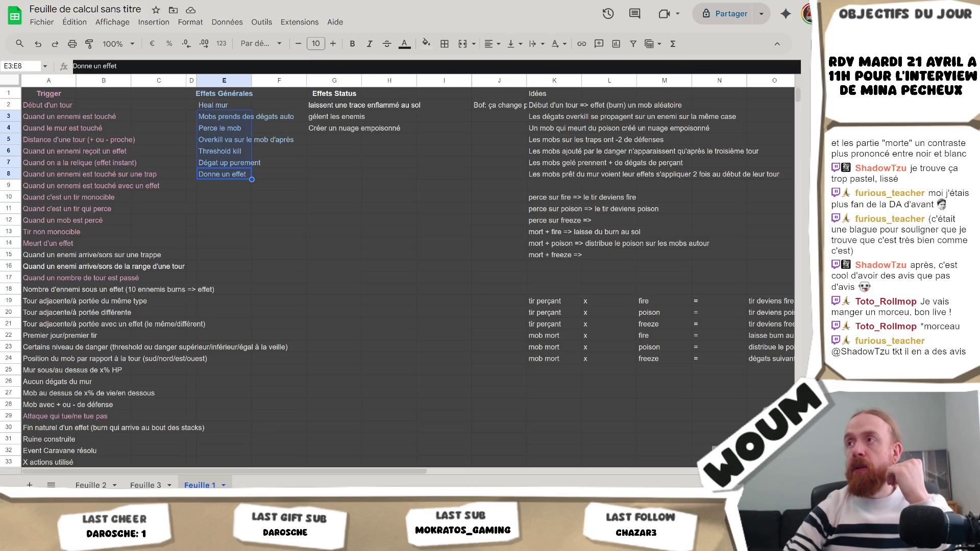
key("ctrl+t")
key("ctrl+w")
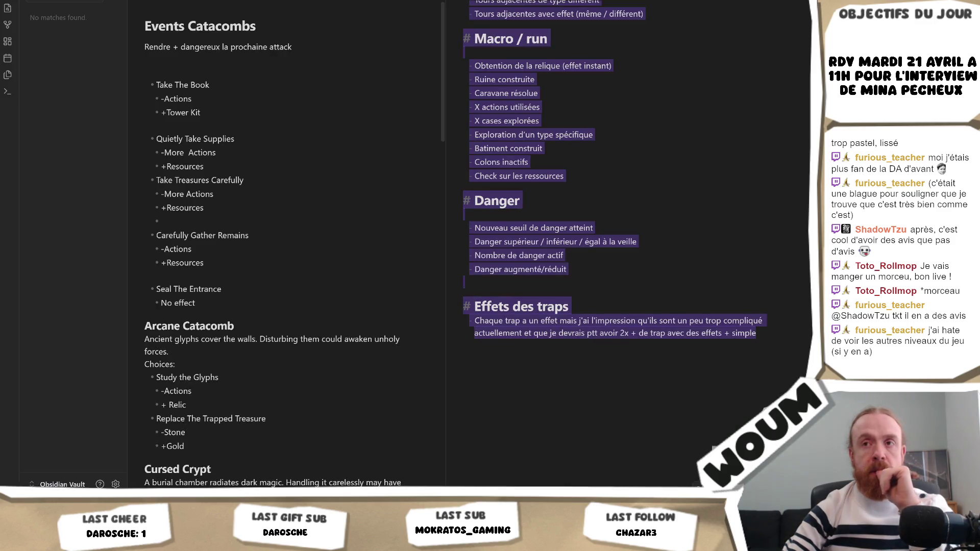
Step: Scroll through the Obsidian trigger-category notes, then go back to Feuille 1 of the spreadsheet
scroll(600, 259, "up", 20)
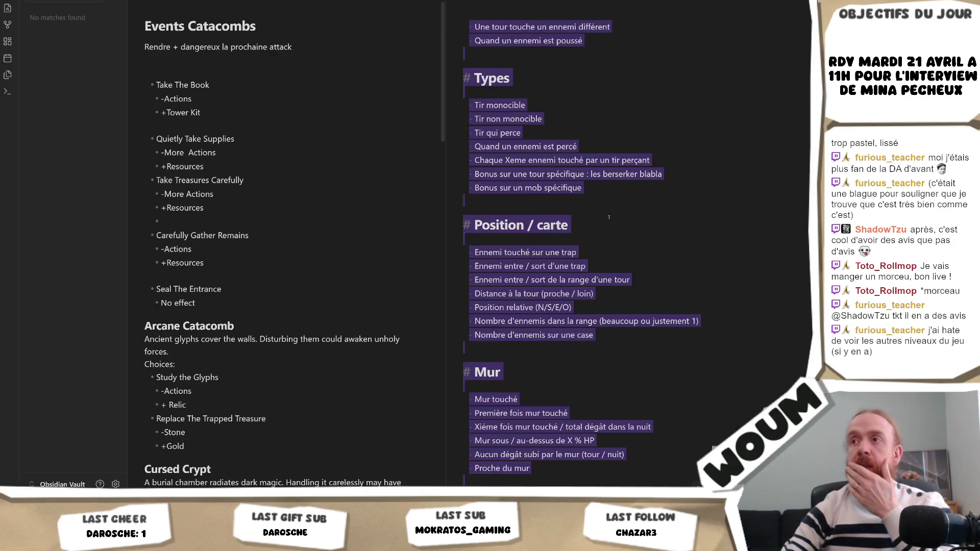
scroll(638, 232, "up", 10)
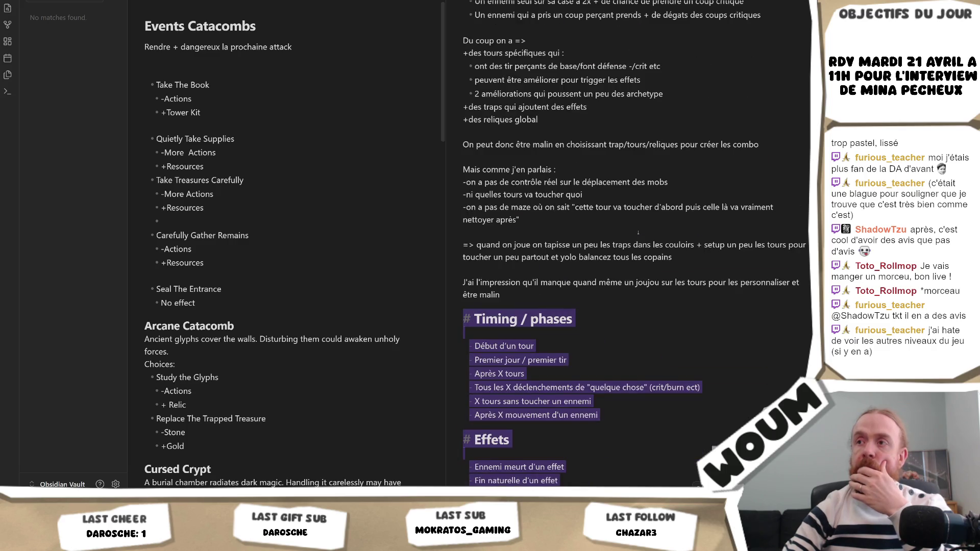
scroll(638, 232, "down", 20)
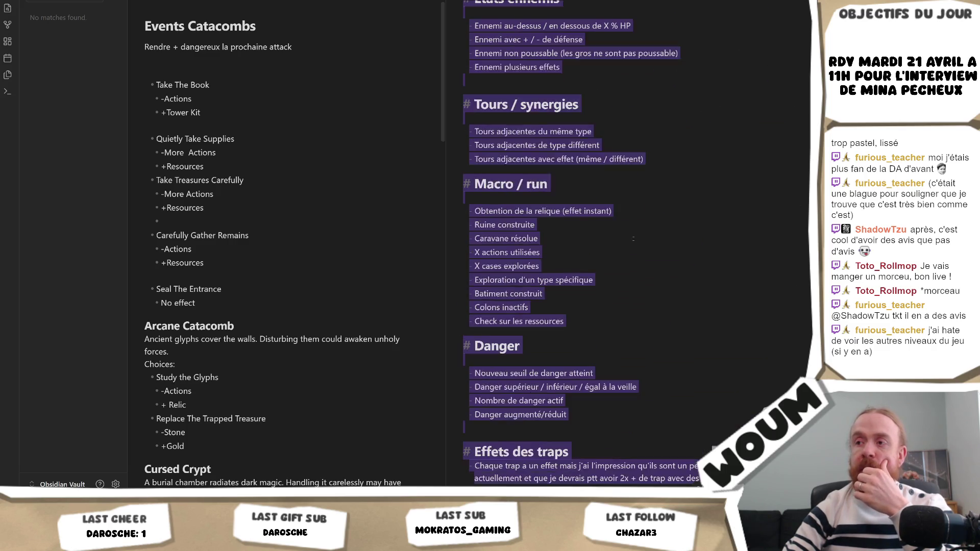
scroll(632, 244, "down", 3)
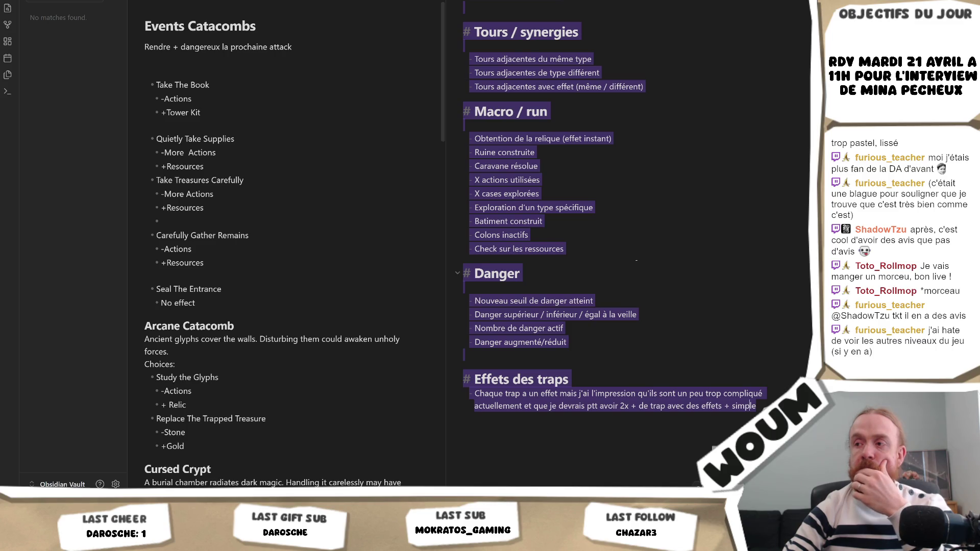
left_click(653, 313)
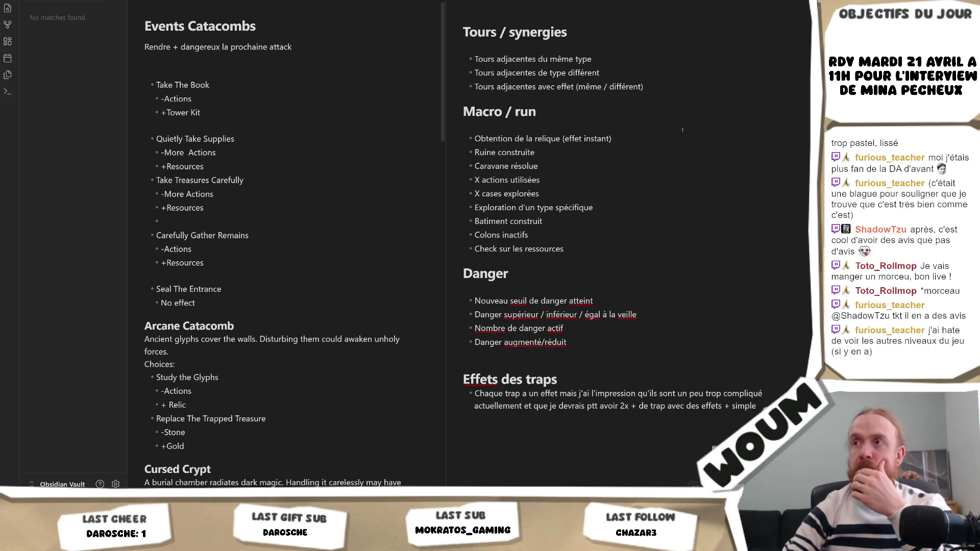
scroll(683, 135, "up", 3)
scroll(683, 135, "up", 20)
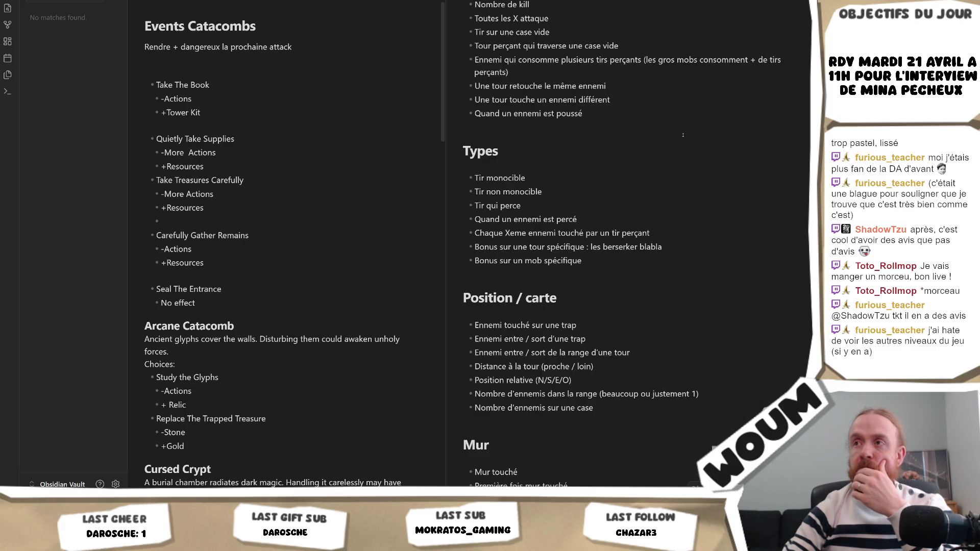
scroll(683, 138, "up", 5)
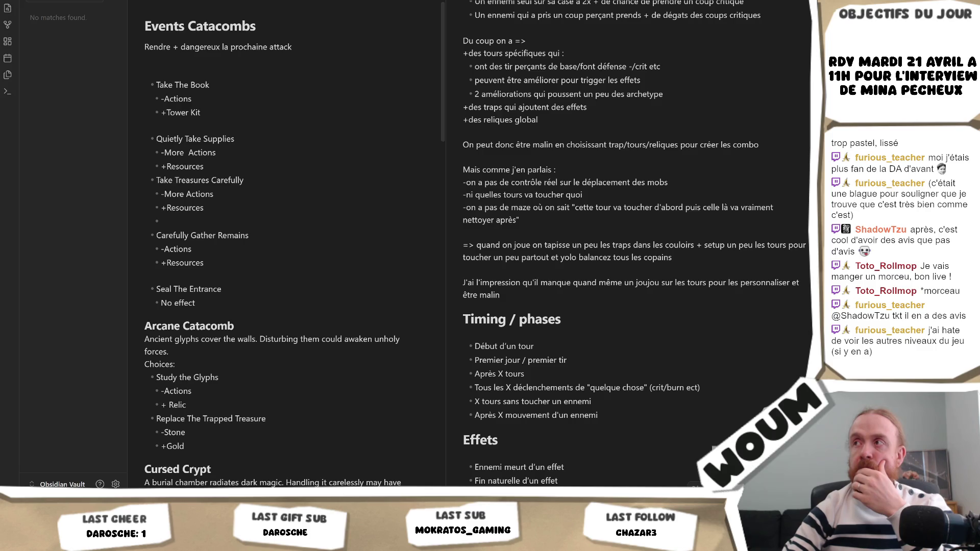
key("alt+Tab")
left_click(389, 163)
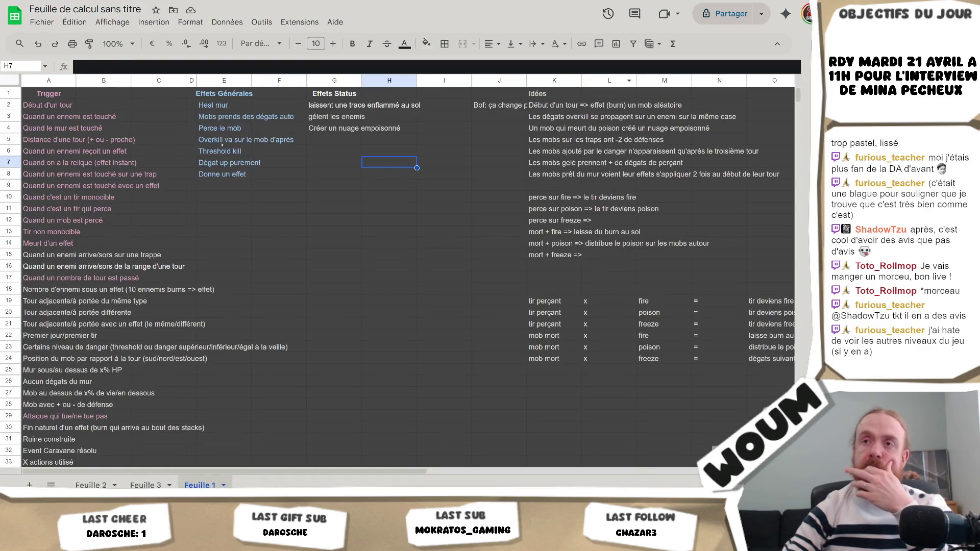
Step: On Feuille 2, inspect the Fragilize and Sensible status effects, then switch to the DreadHaven Steam page
left_click(224, 106)
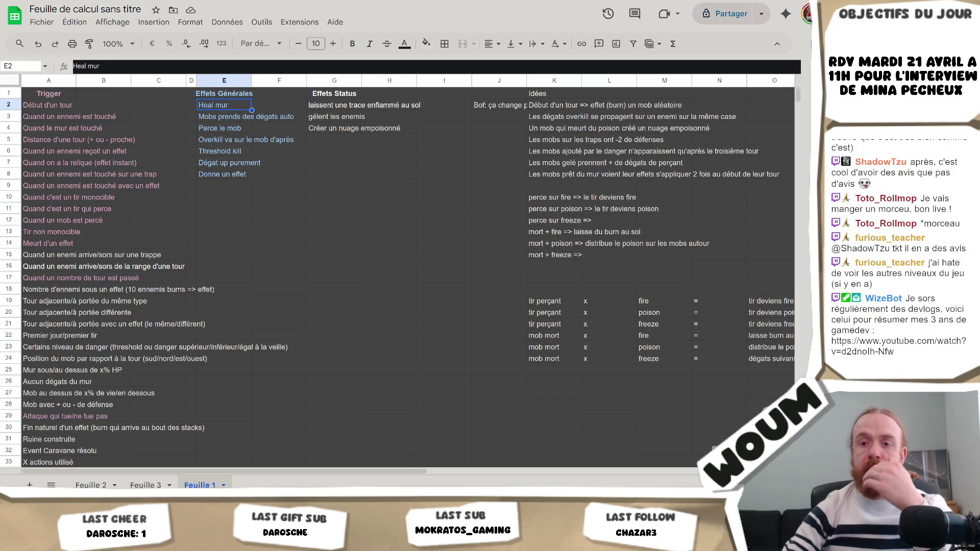
left_click(91, 485)
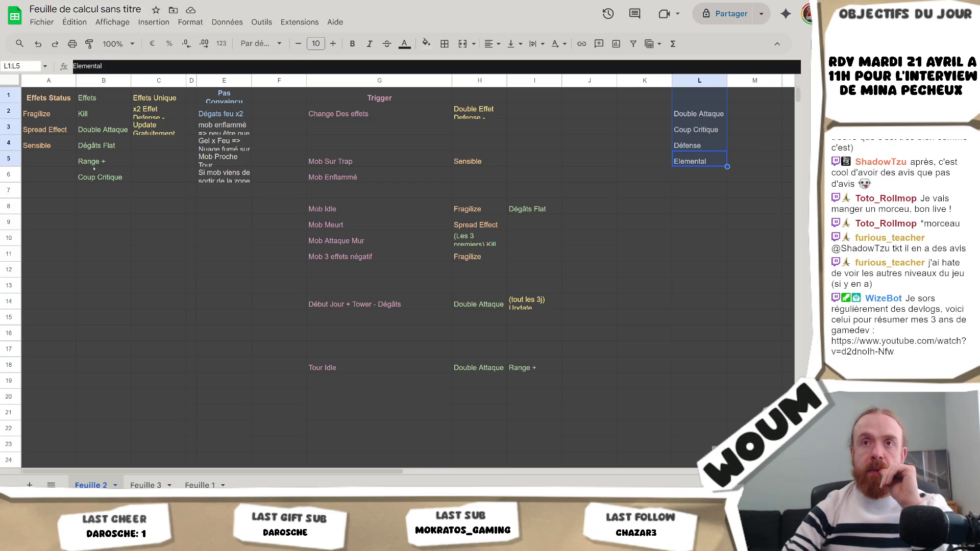
left_click(51, 116)
left_click(47, 147)
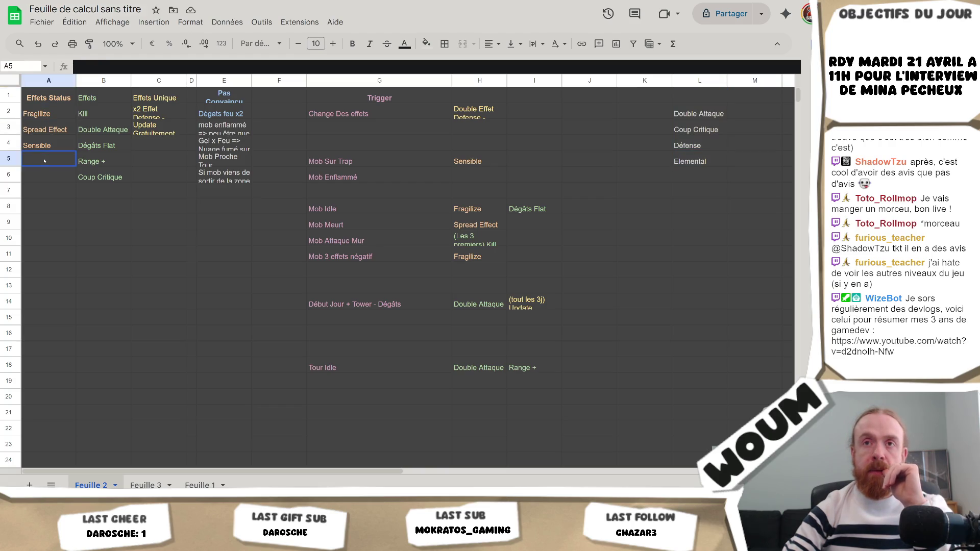
left_click(45, 160)
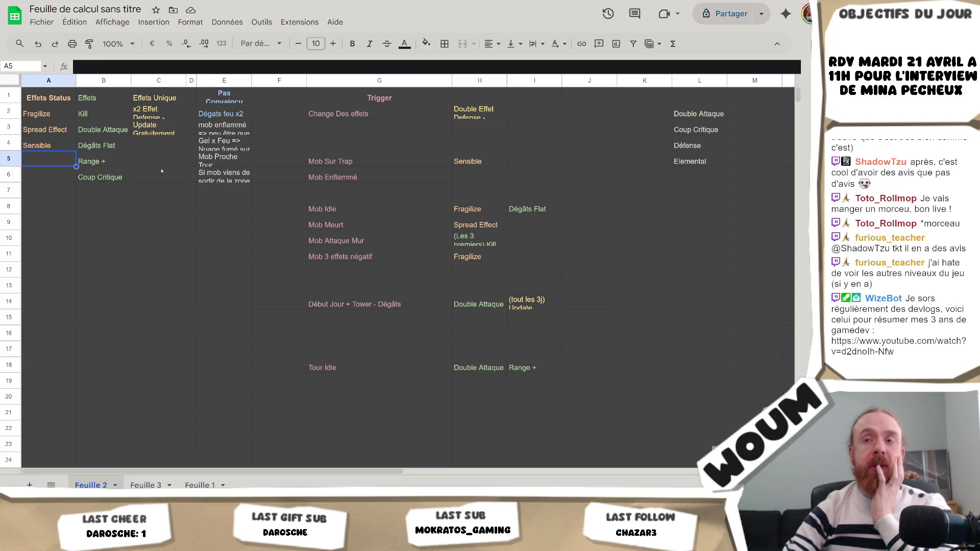
left_click(41, 147)
left_click(48, 159)
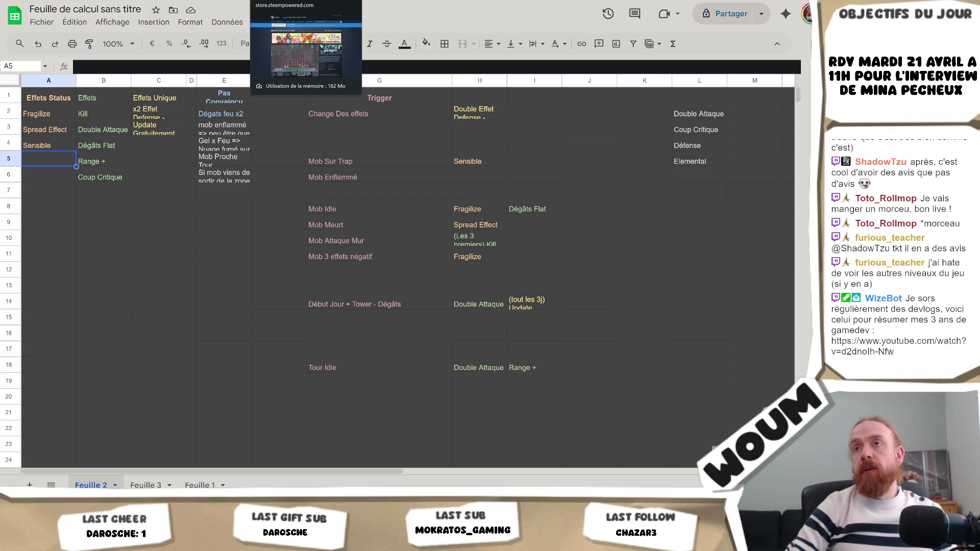
left_click(306, 1)
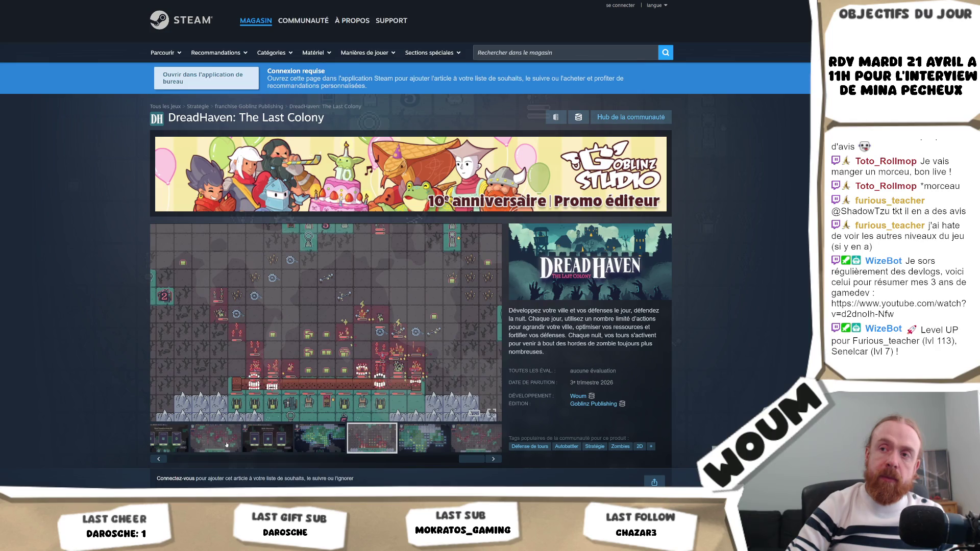
left_click(226, 444)
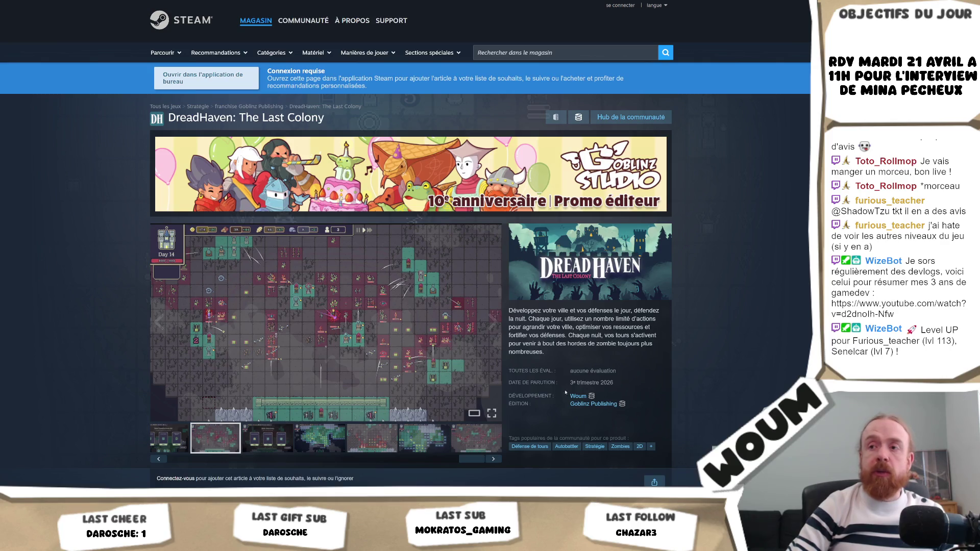
left_click(327, 322)
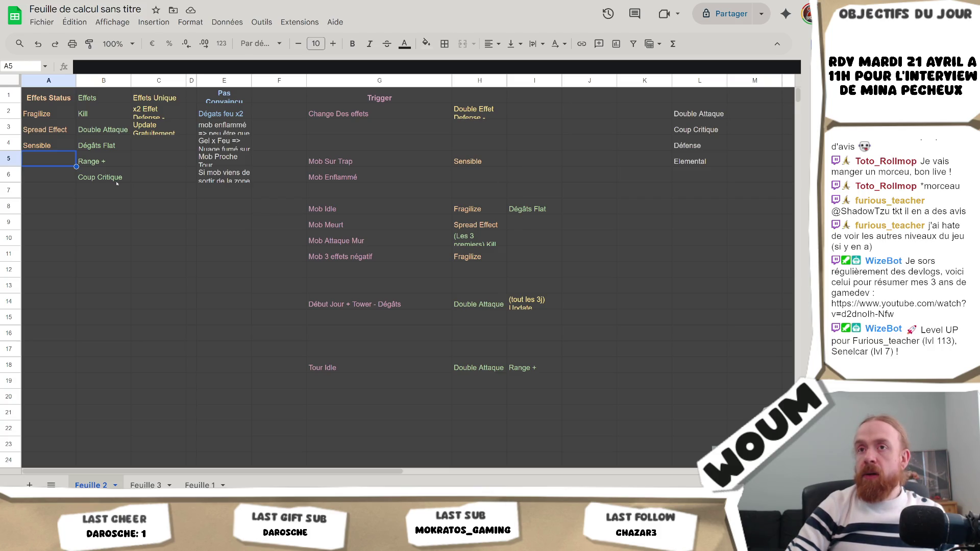
Step: Select cell L6 below Elemental, then switch over to the Unity editor
left_click(751, 174)
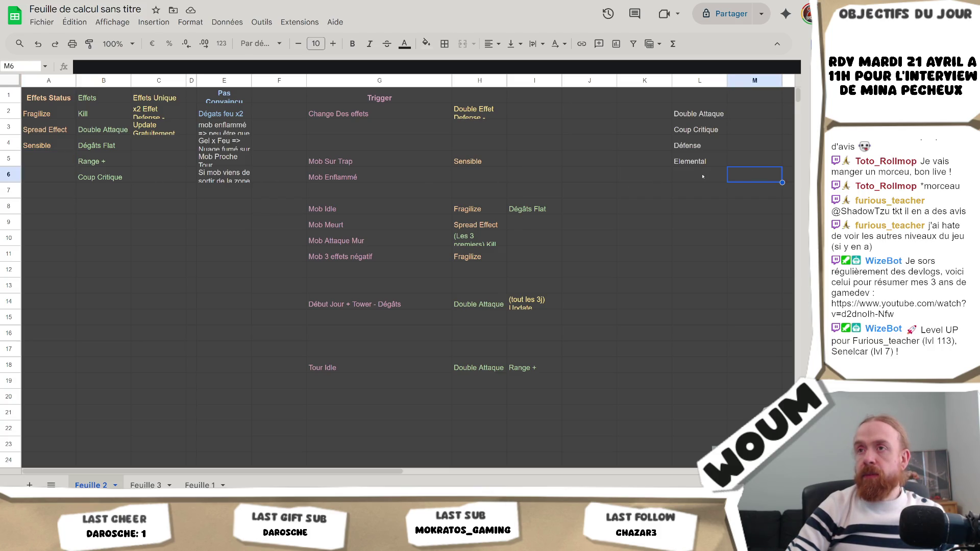
left_click(703, 177)
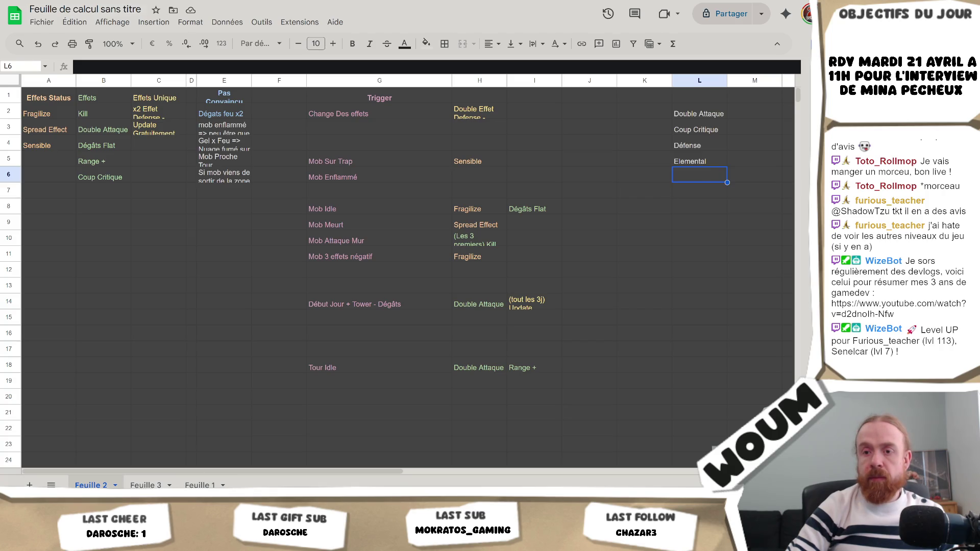
left_click(87, 449)
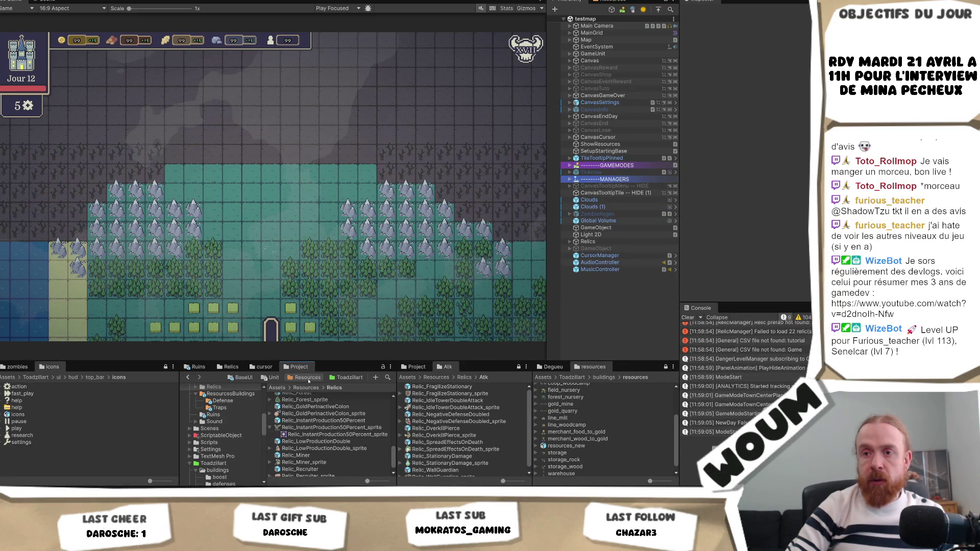
Step: Browse Resources > ResourcesBuildings > Defense in the Project window and select the AttackBuilding prefab
left_click(307, 377)
scroll(323, 420, "up", 2)
scroll(225, 434, "up", 3)
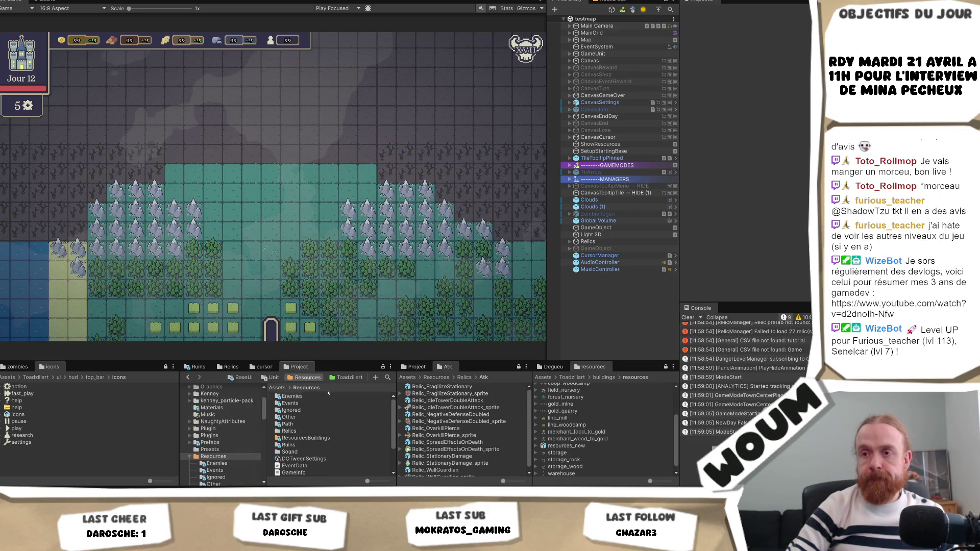
scroll(221, 450, "down", 3)
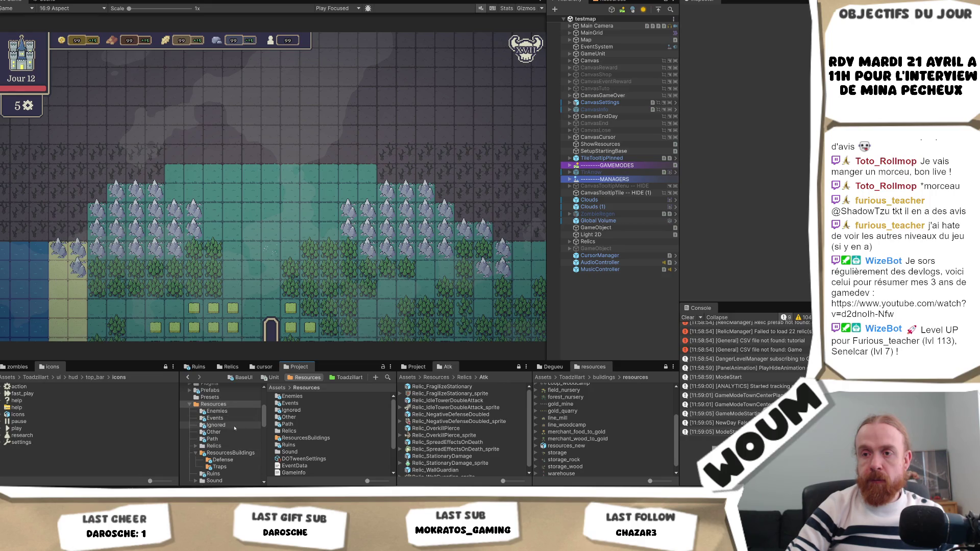
scroll(230, 442, "down", 2)
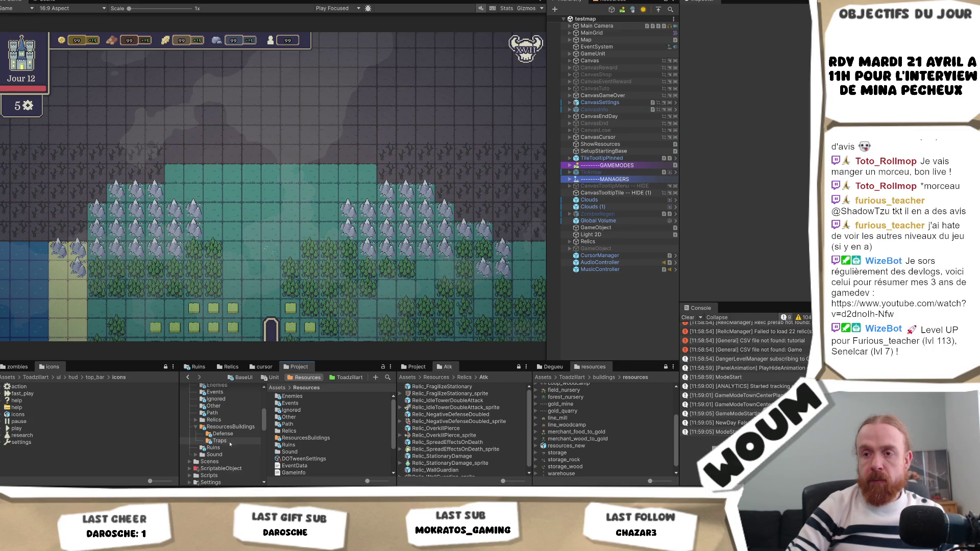
scroll(230, 444, "down", 2)
scroll(226, 449, "up", 5)
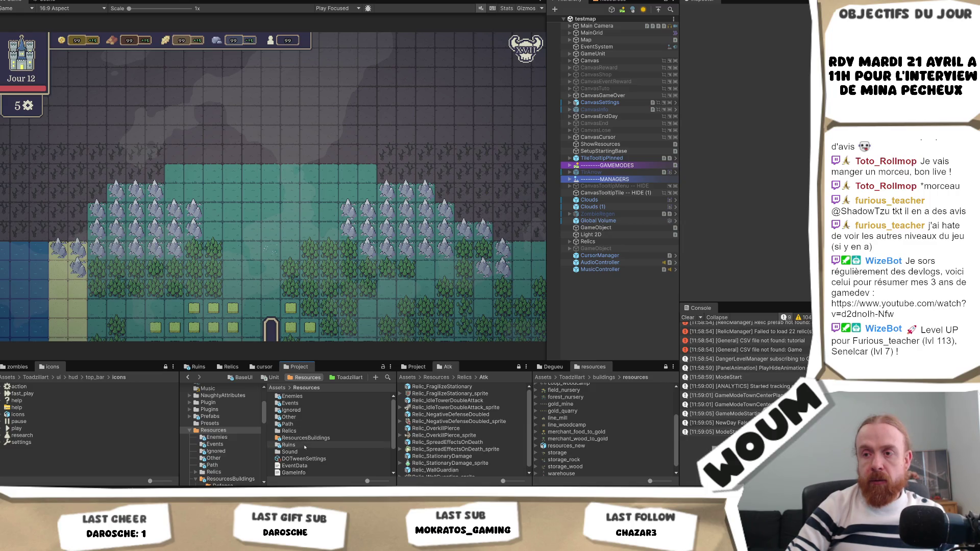
scroll(319, 409, "down", 2)
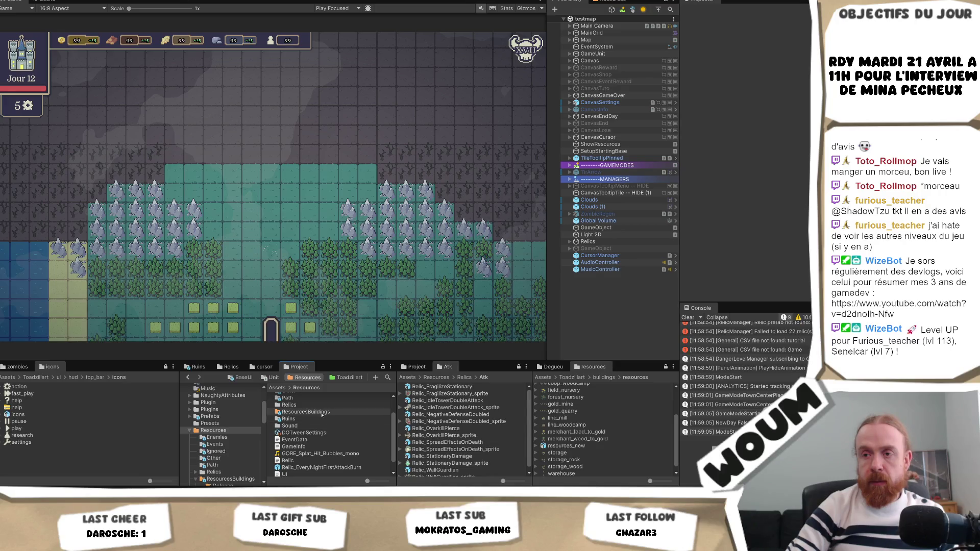
double_click(322, 412)
scroll(322, 412, "up", 2)
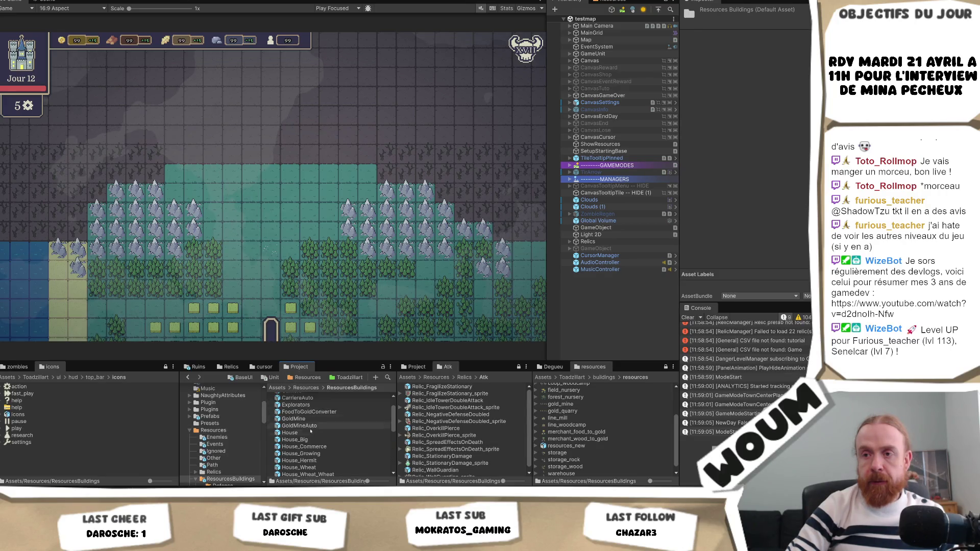
left_click(311, 396)
double_click(311, 396)
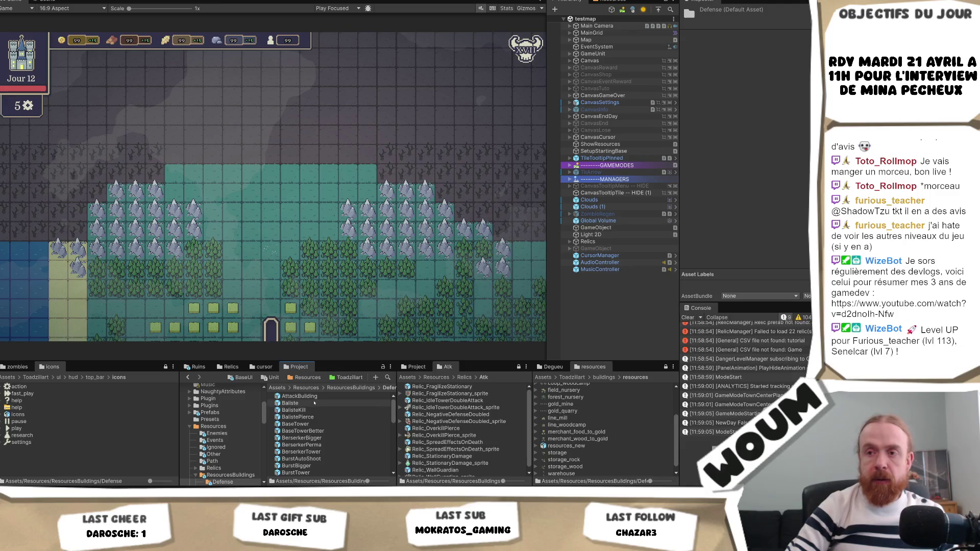
left_click(306, 397)
Step: Open the AttackBuilding prefab and review its AttackComponent tower attack settings
scroll(748, 187, "down", 10)
scroll(749, 189, "down", 8)
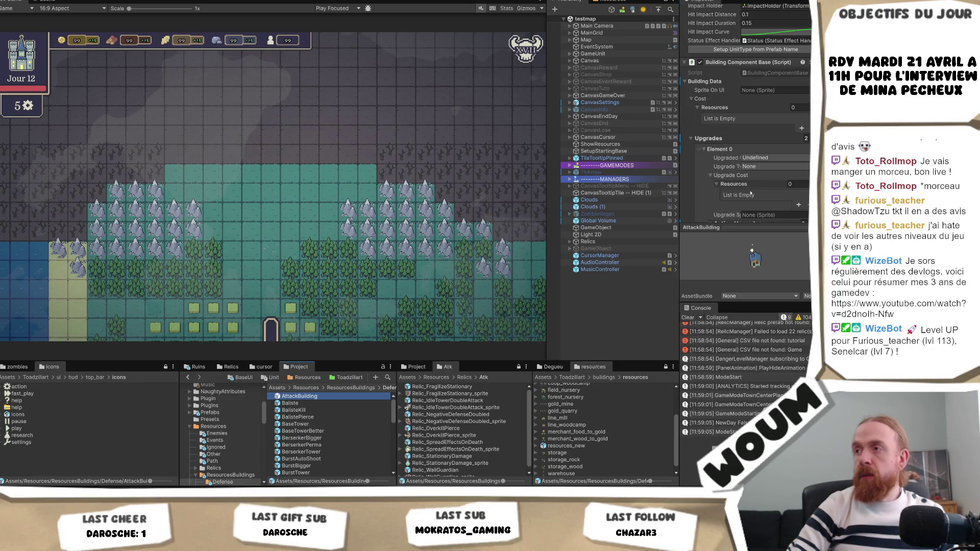
scroll(750, 194, "down", 6)
scroll(748, 196, "up", 4)
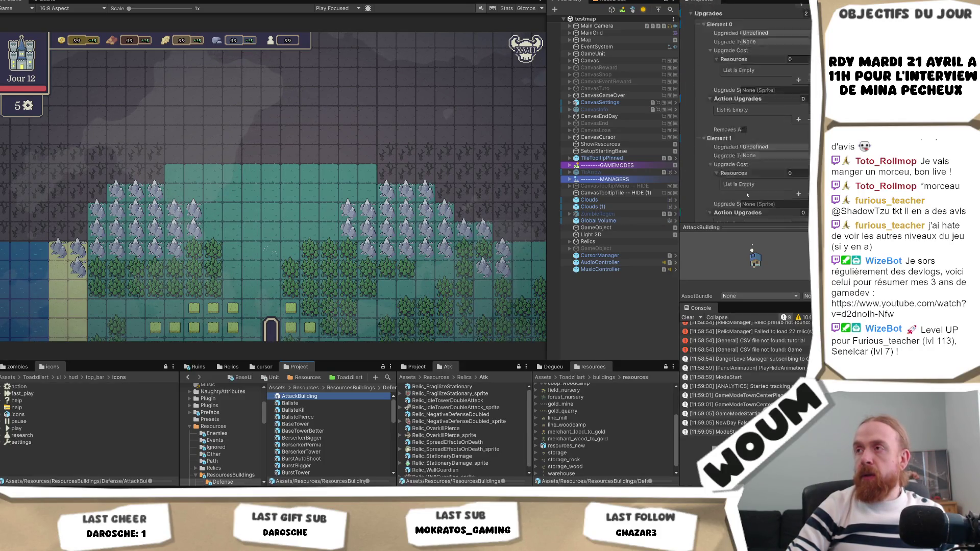
double_click(314, 397)
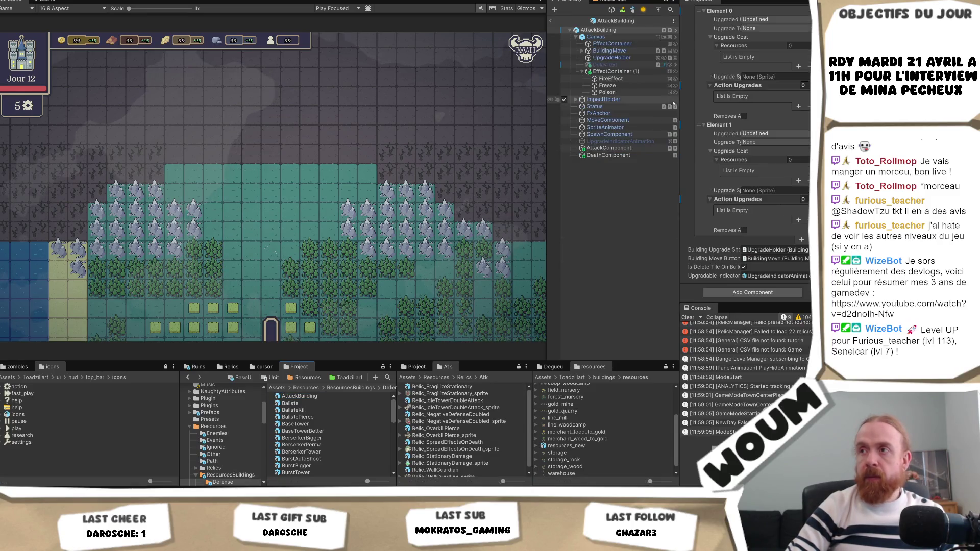
left_click(610, 149)
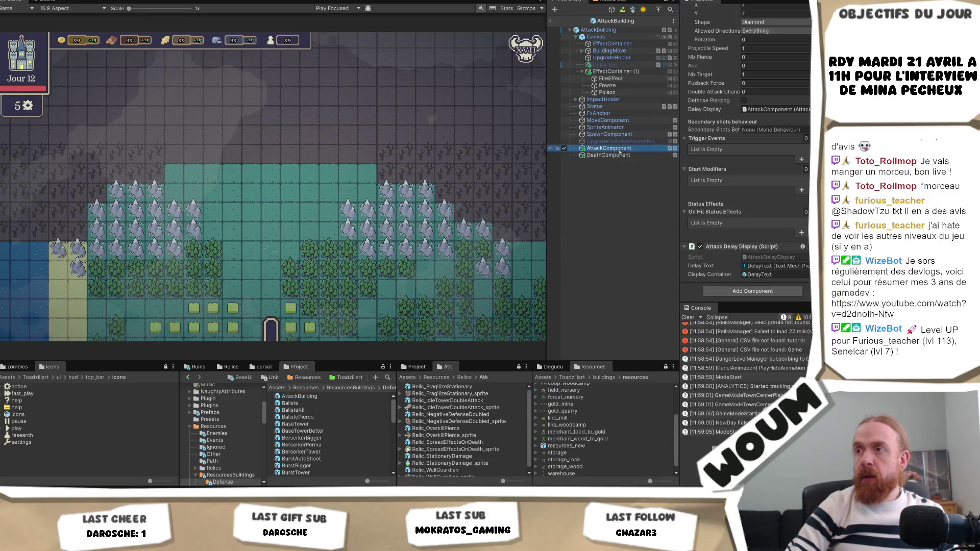
scroll(802, 141, "up", 2)
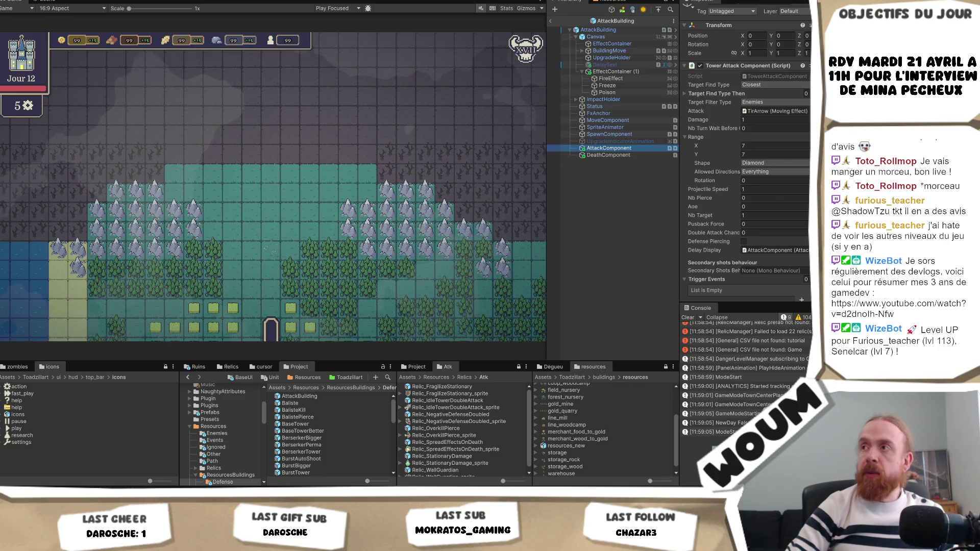
key("alt+Tab")
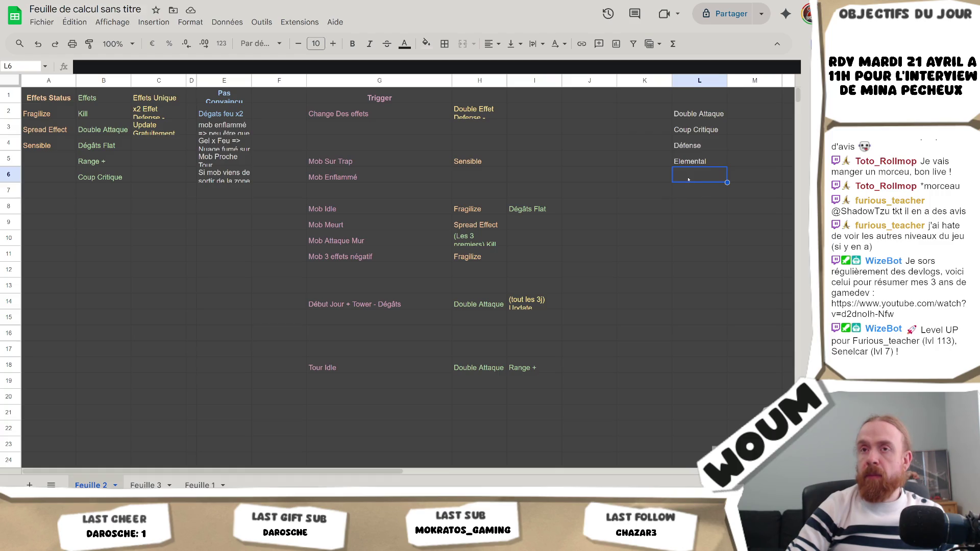
Step: Copy the Range + cell into B7 and replace its text with 'Réduire délai 2 tirs'
left_click(122, 194)
left_click(119, 168)
key("ctrl+c")
left_click(107, 192)
key("ctrl+v")
double_click(109, 194)
key("ctrl+a")
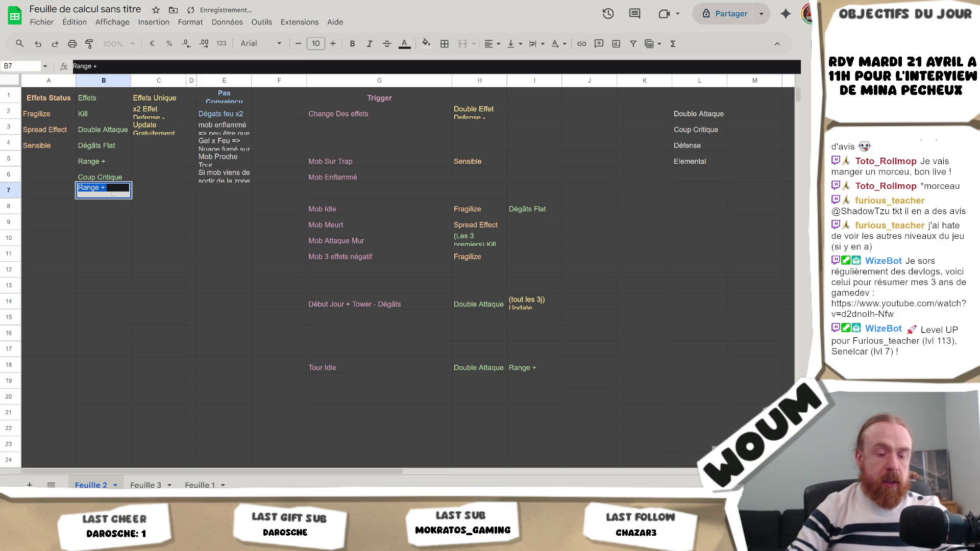
type("Réduire délai ")
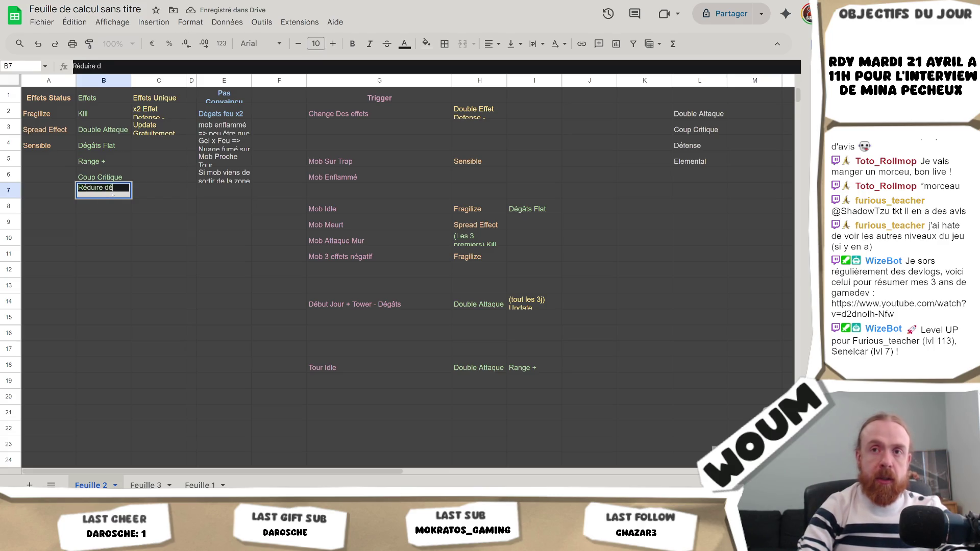
type("2 tirs")
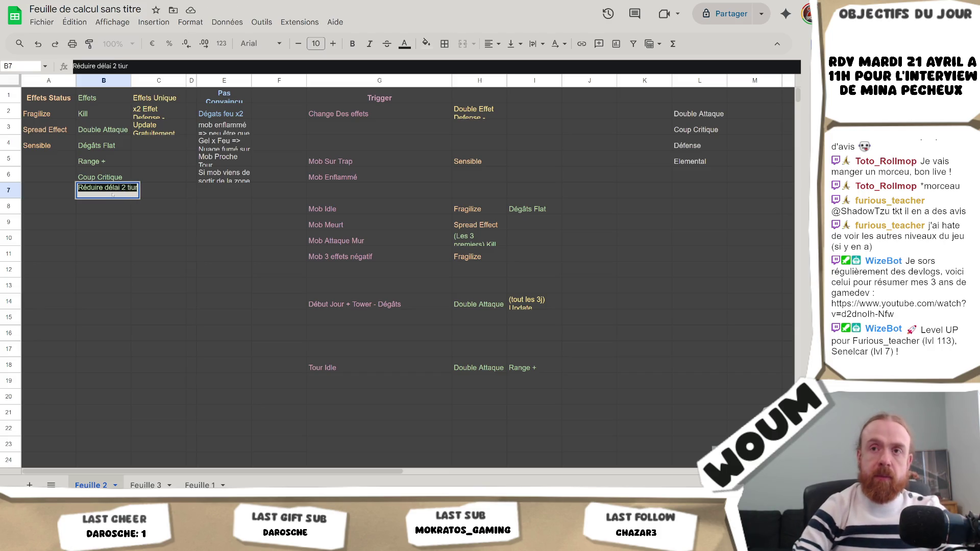
key("Return")
left_click(112, 195)
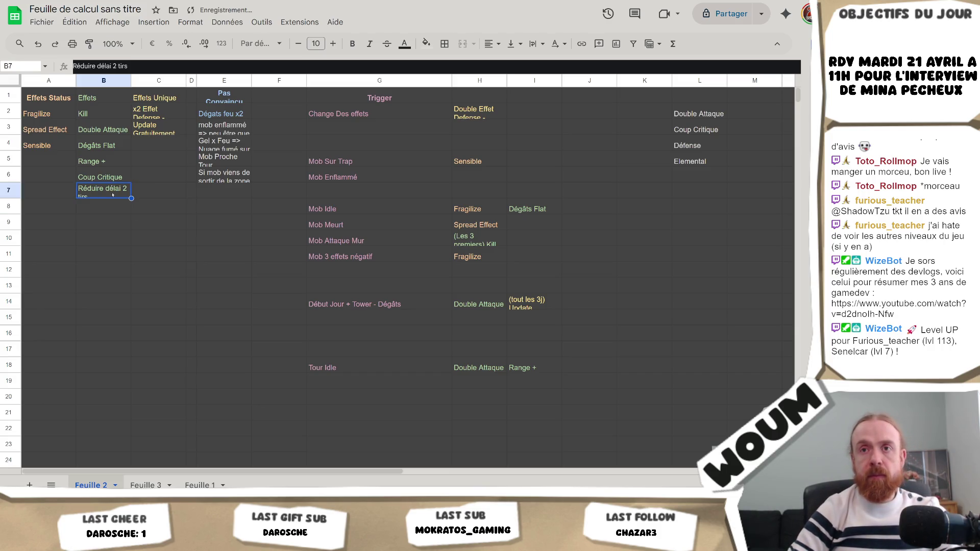
key("alt+Tab")
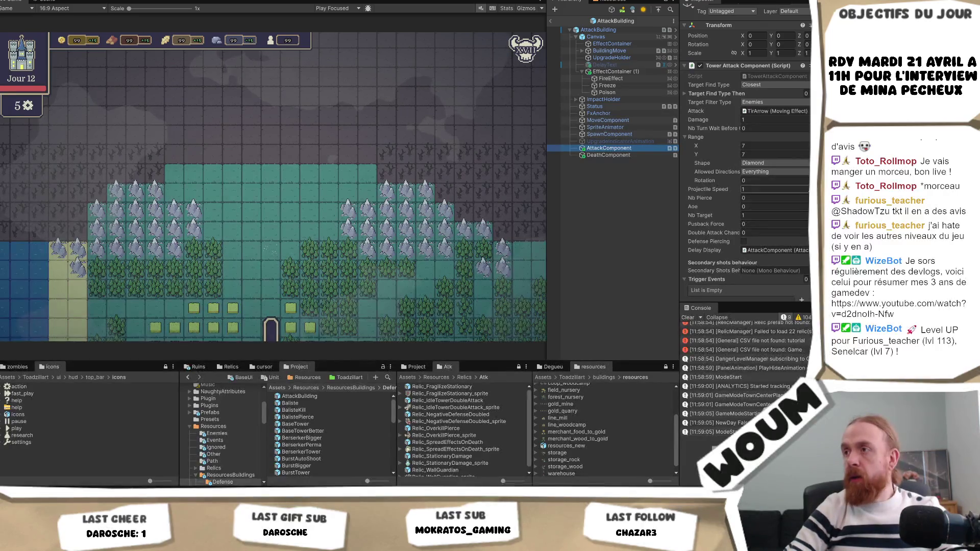
key("alt+Tab")
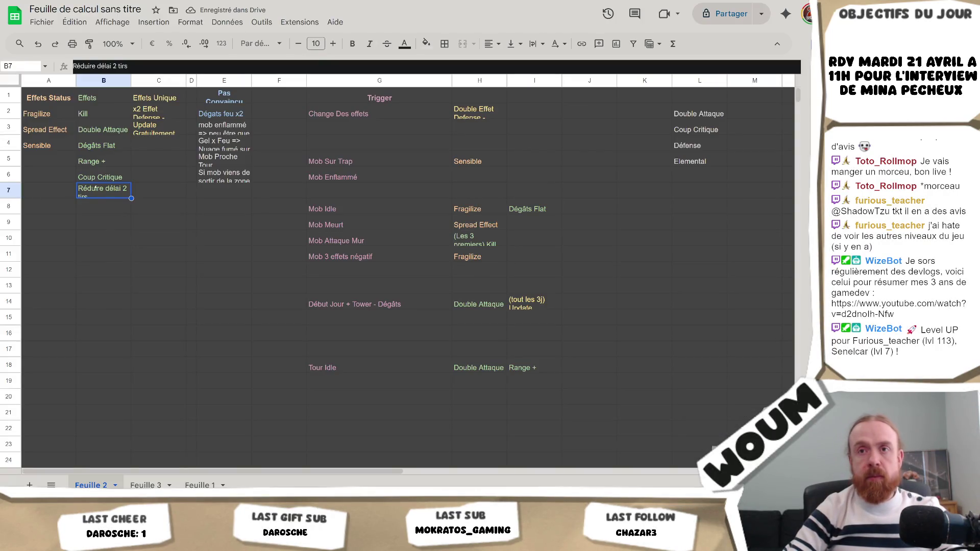
Step: Enter 'Pierce' in B8 and 'Défense piercing' in B10, then select B8:B10
left_click(112, 201)
type("Pier")
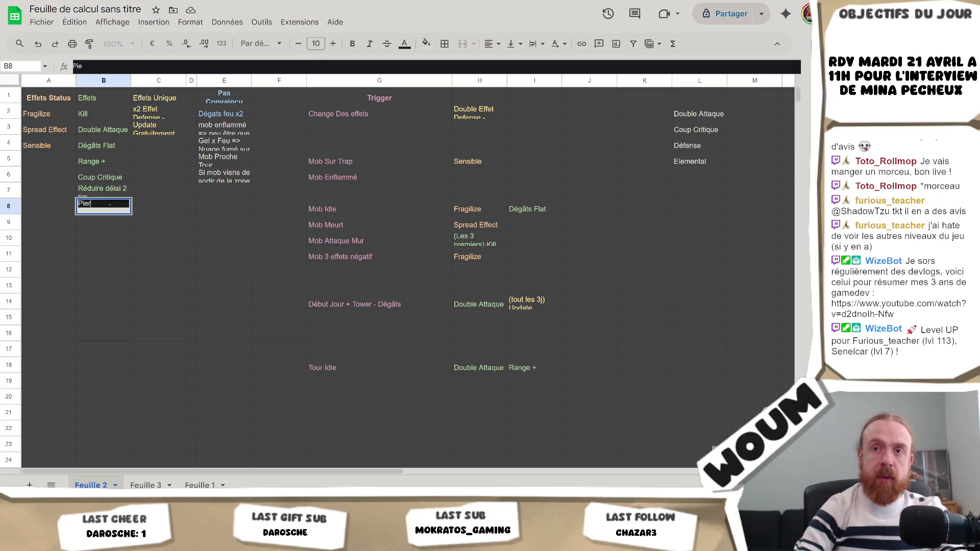
type("ce")
type("AOE")
key("Return")
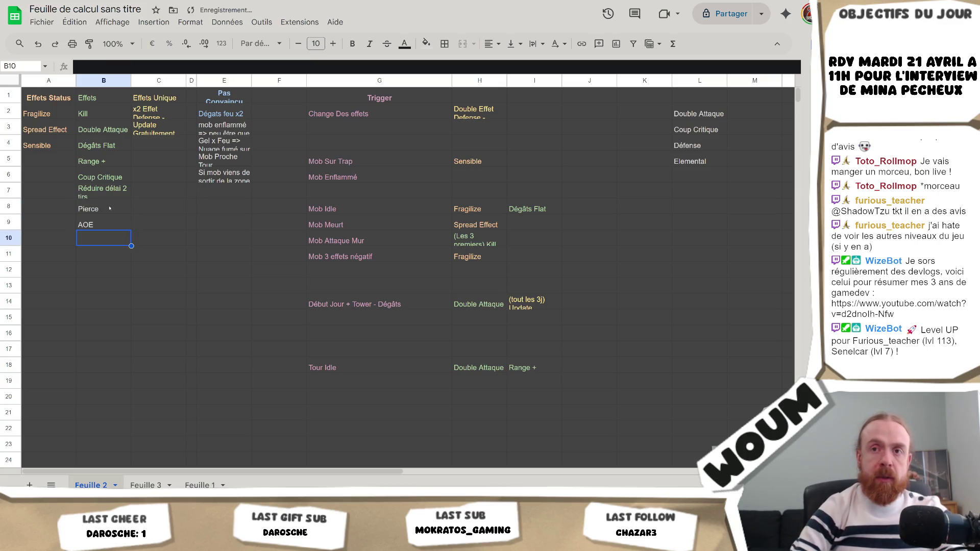
key("alt+Tab")
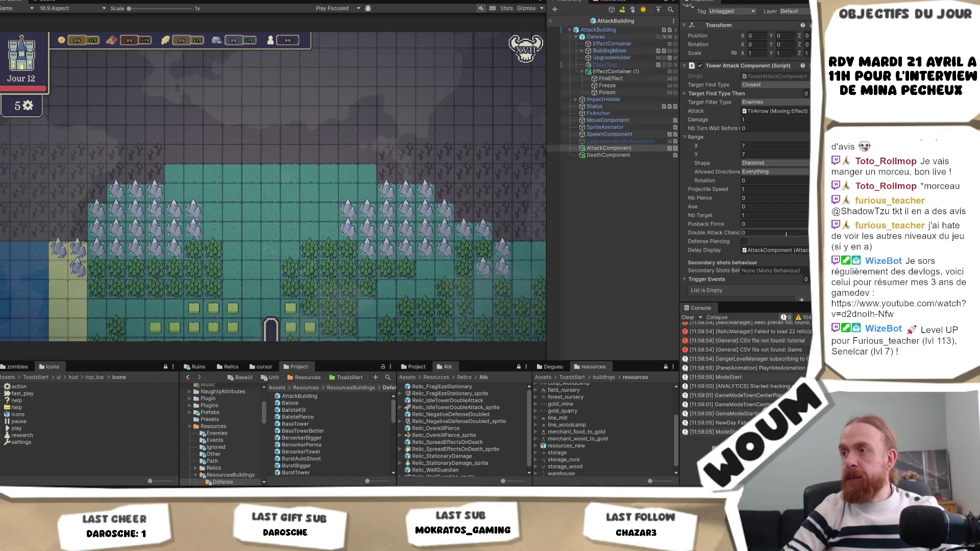
key("alt+Tab")
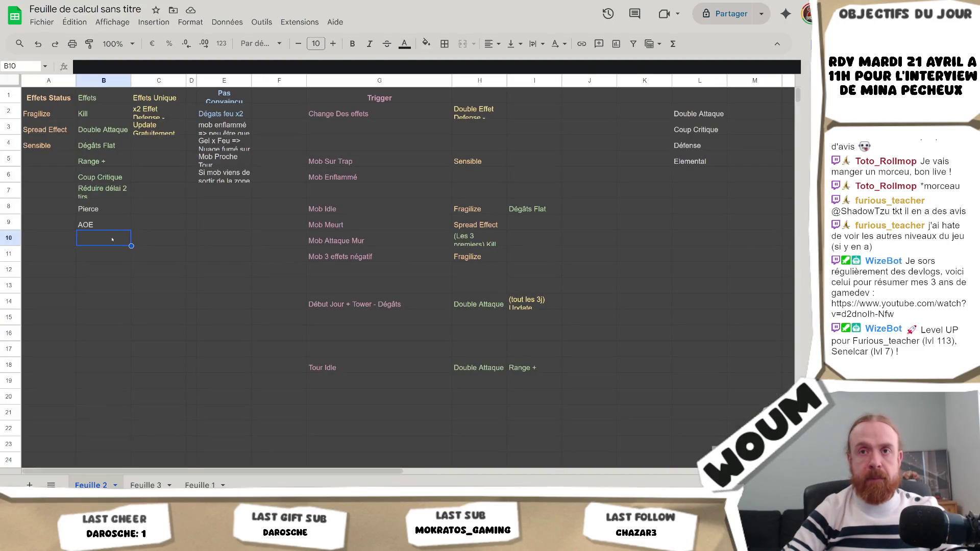
type("Déf")
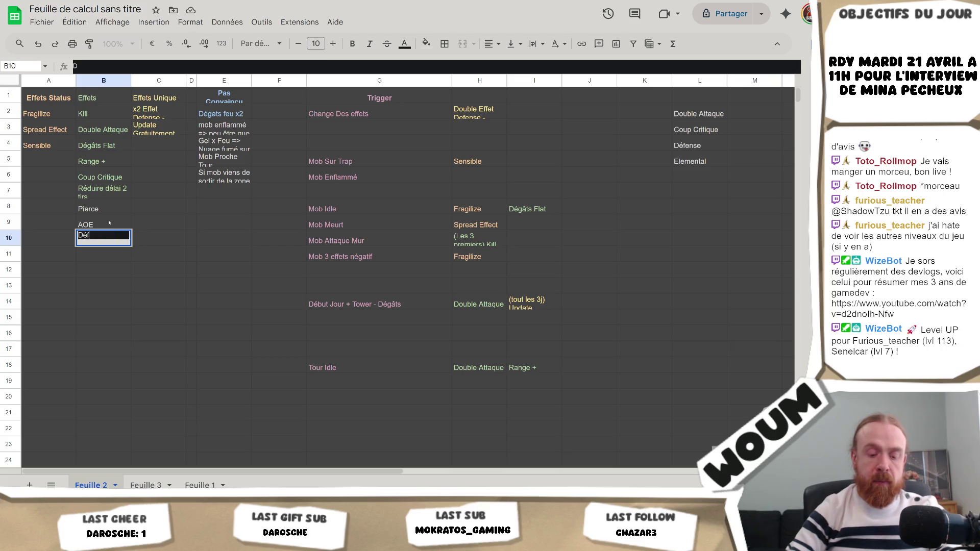
type("ense piercing")
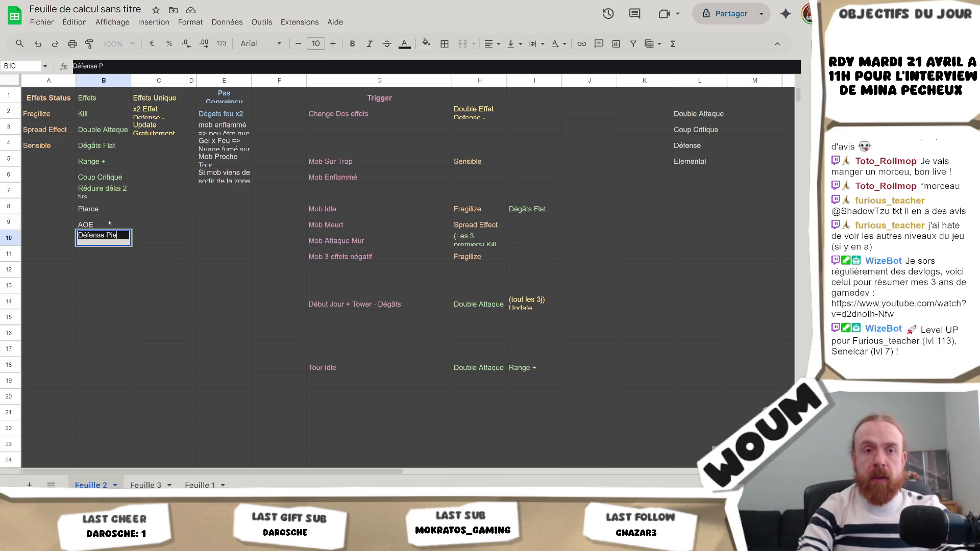
key("Return")
key("Up")
key("shift+Up")
key("shift+Up")
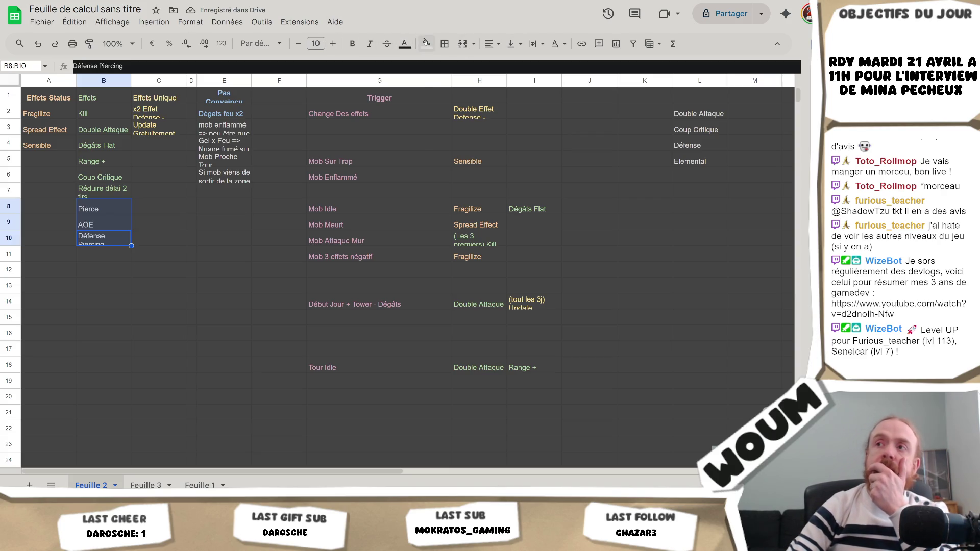
Step: Give the new entries in B8:B10 a light-green fill and light-green text
left_click(426, 43)
left_click(478, 118)
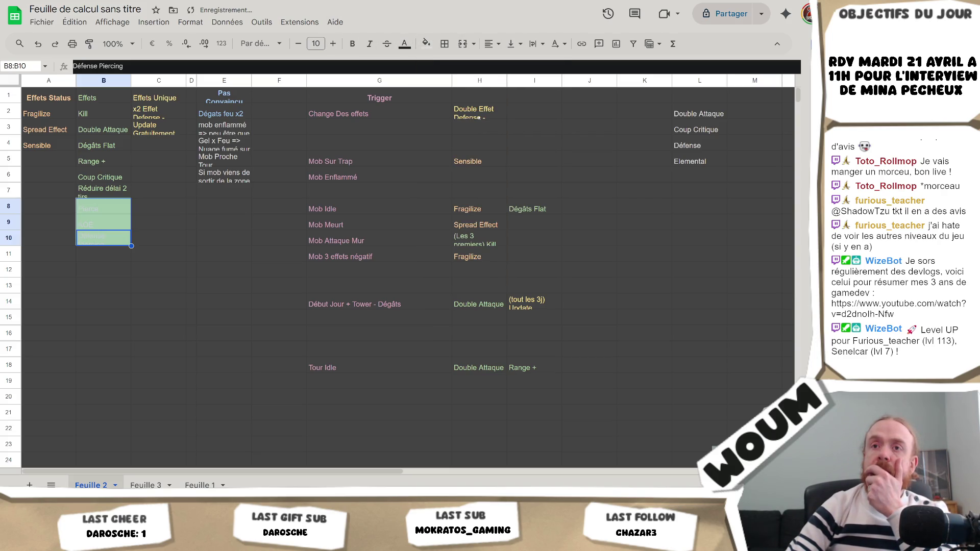
left_click(405, 44)
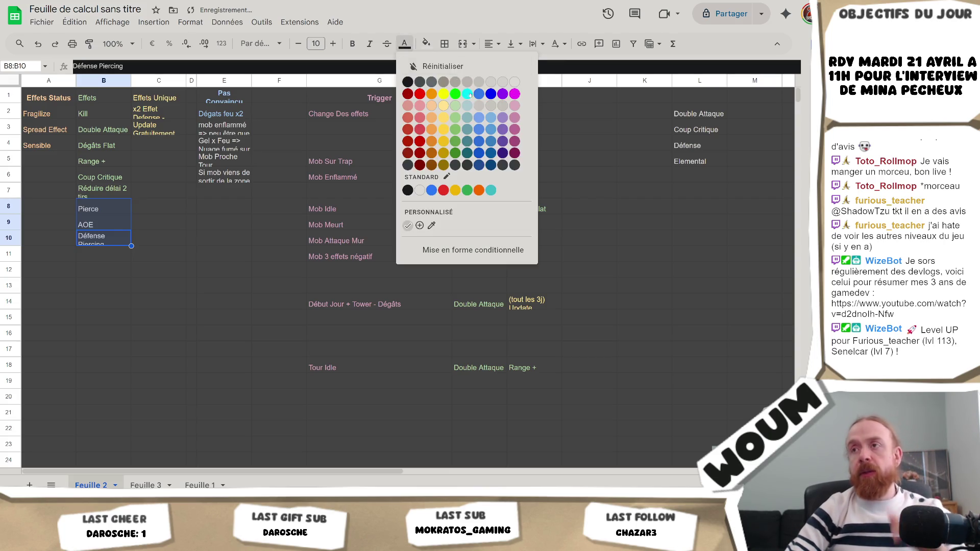
left_click(457, 117)
left_click(138, 266)
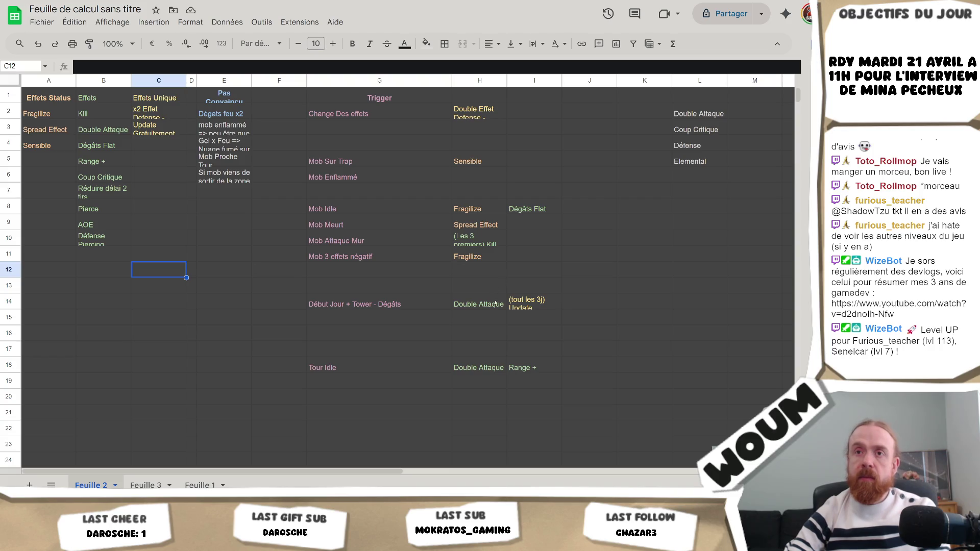
left_click(484, 372)
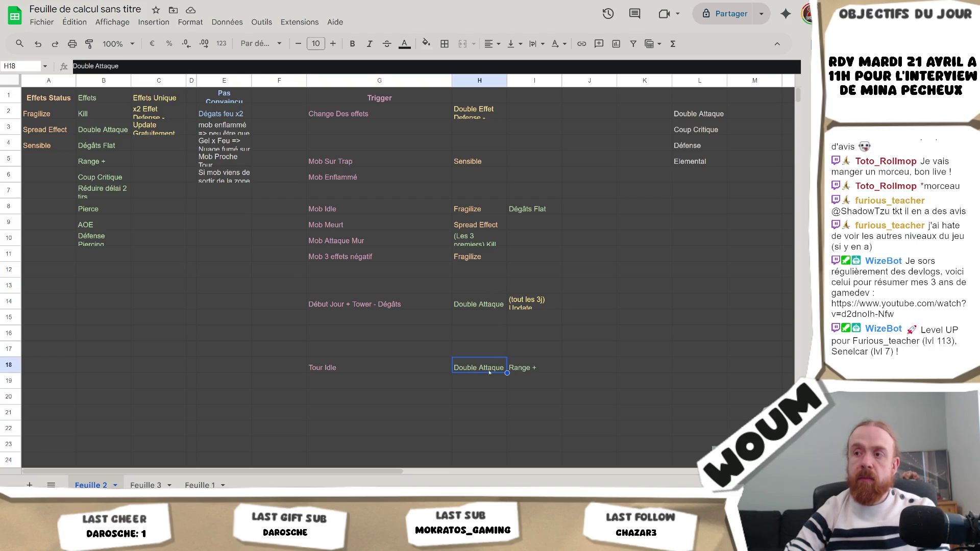
left_click(469, 302)
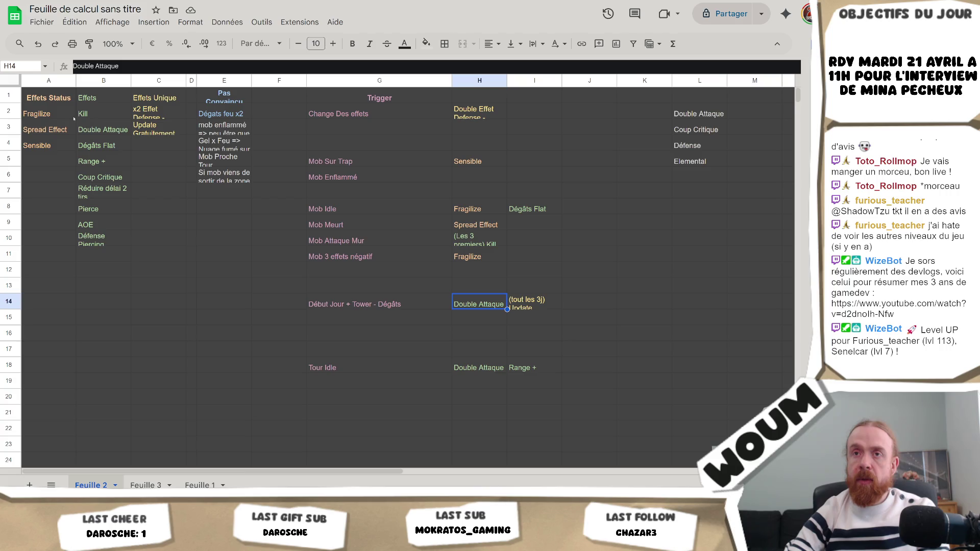
left_click(91, 131)
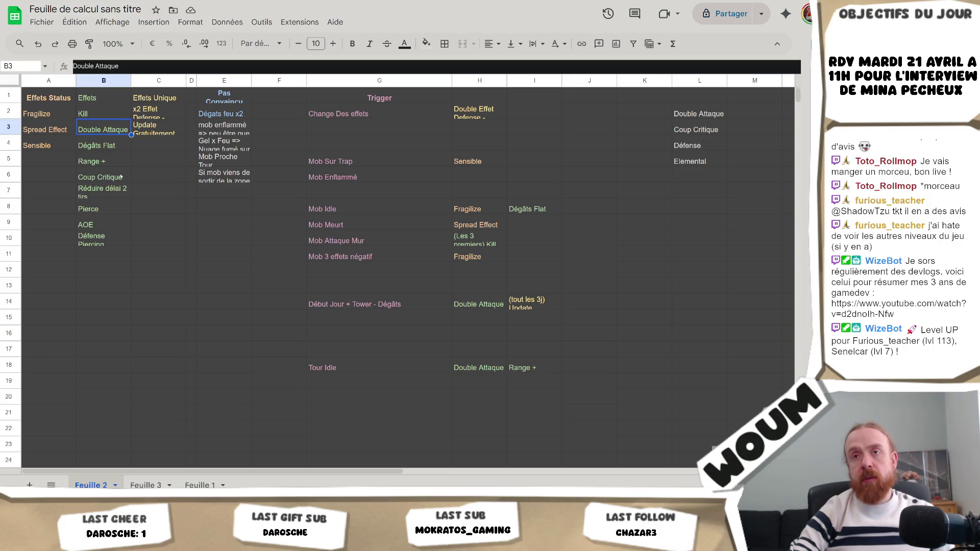
left_click(99, 181)
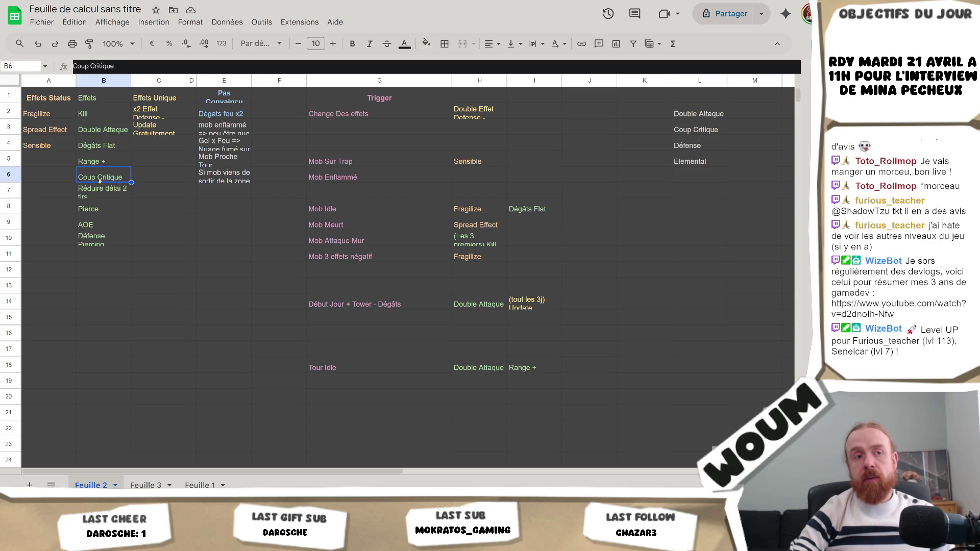
left_click(109, 131)
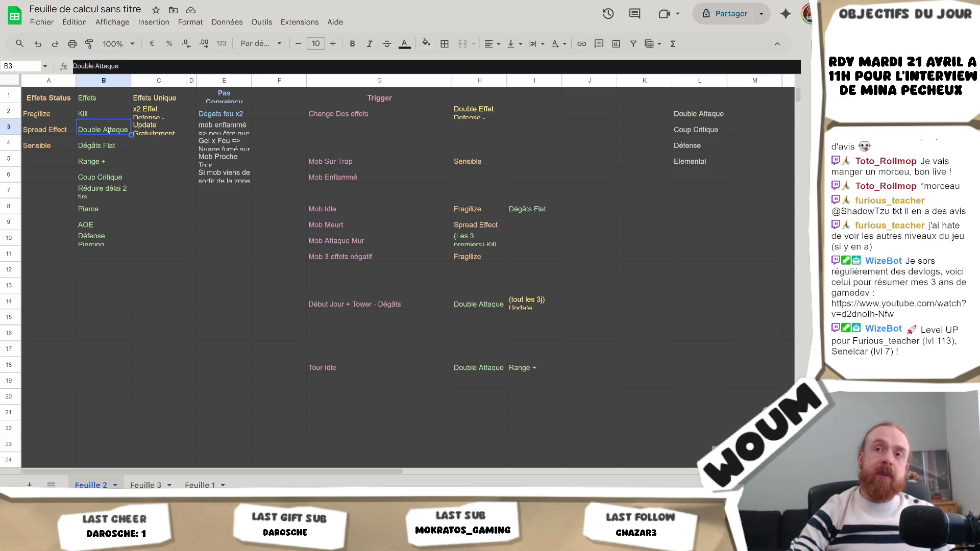
left_click(107, 175)
left_click(112, 132)
left_click(102, 176)
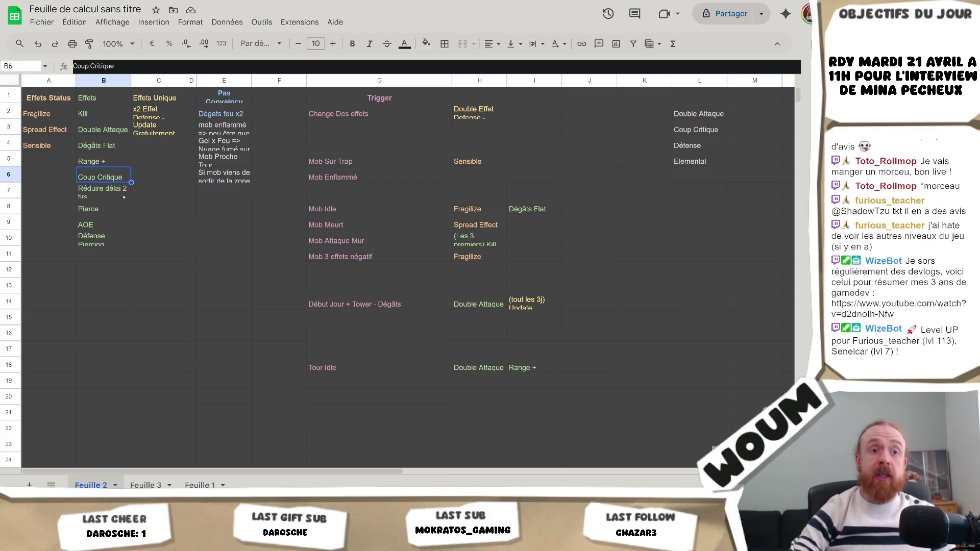
left_click(108, 131)
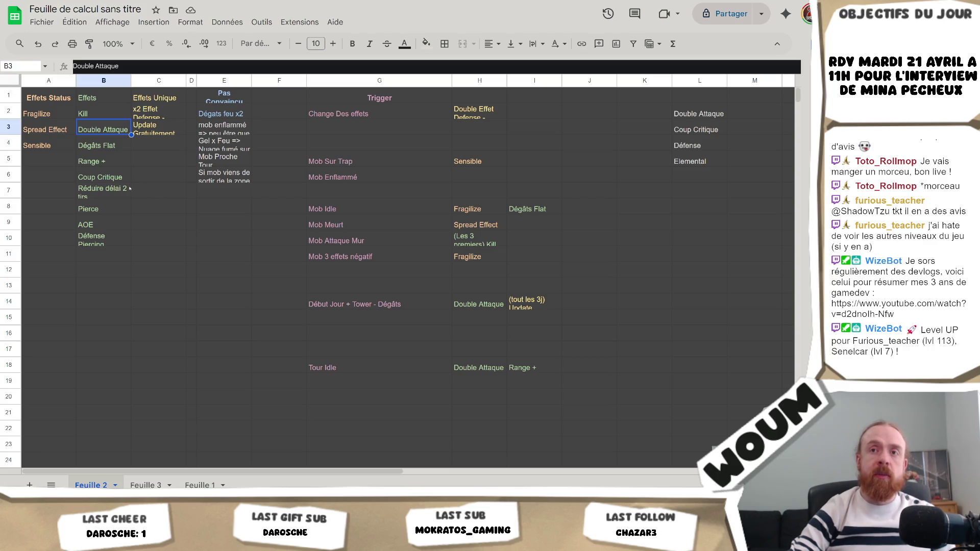
left_click(104, 176)
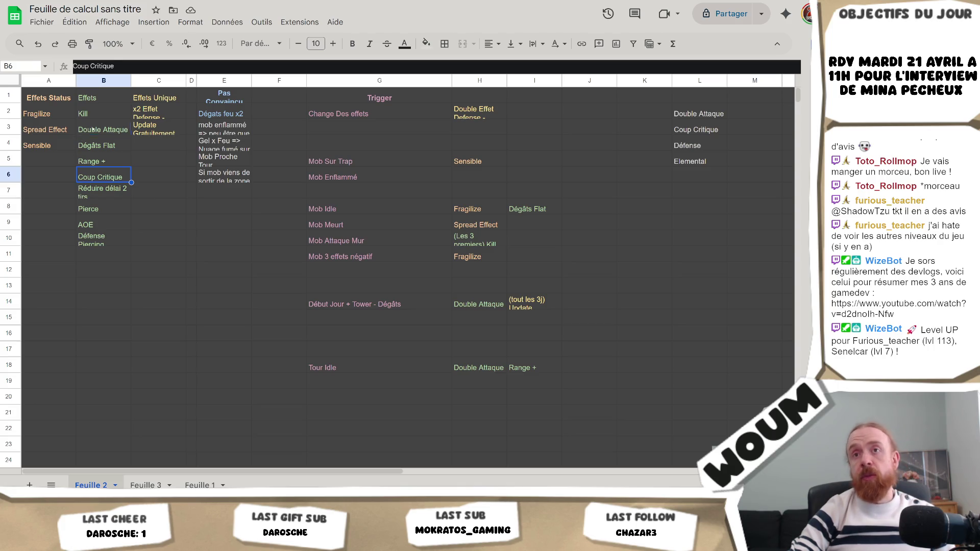
key("Up")
key("Up")
key("Up")
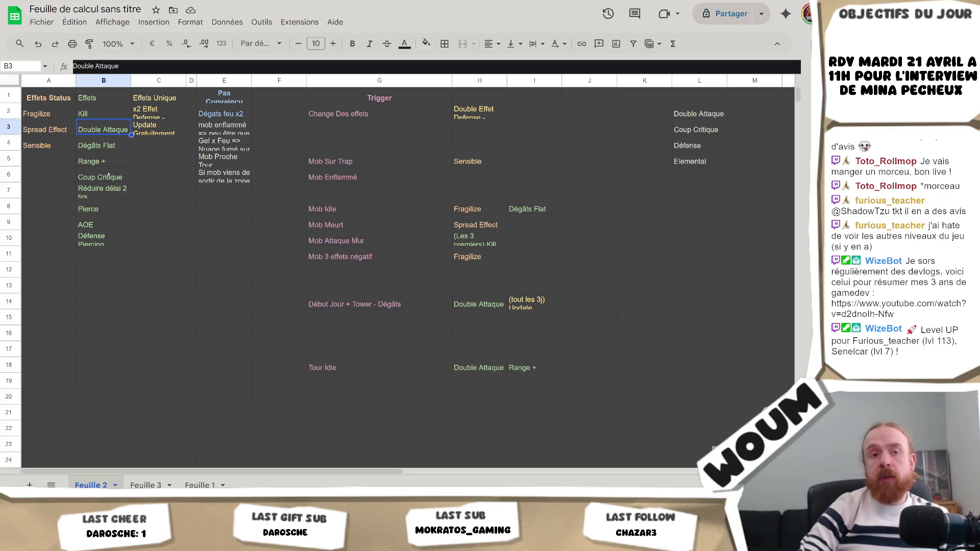
left_click(127, 179)
left_click(115, 132)
left_click(116, 176)
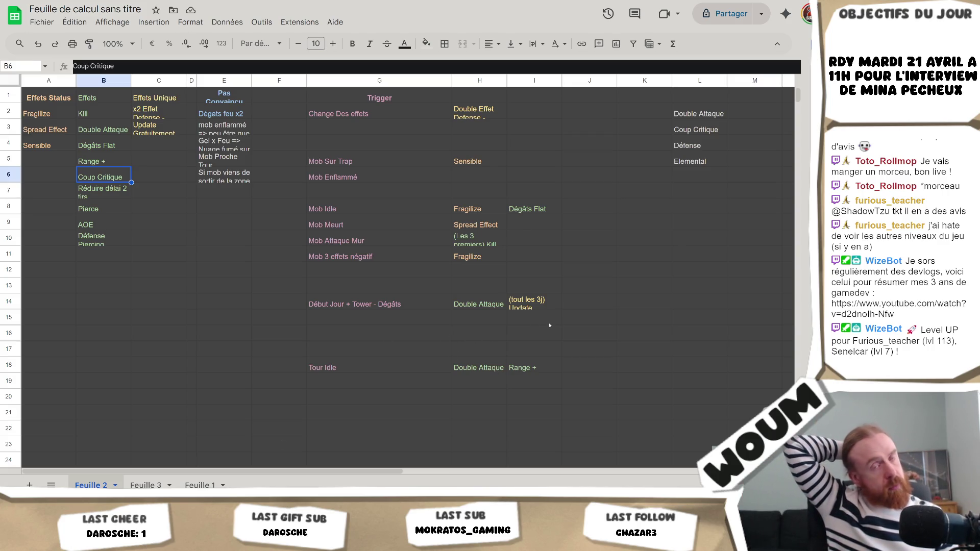
left_click(485, 315)
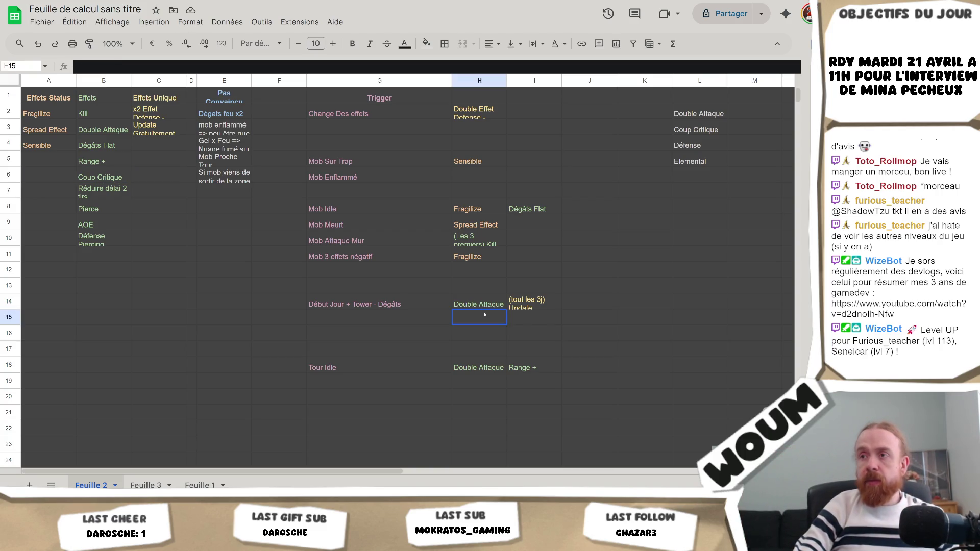
left_click(483, 245)
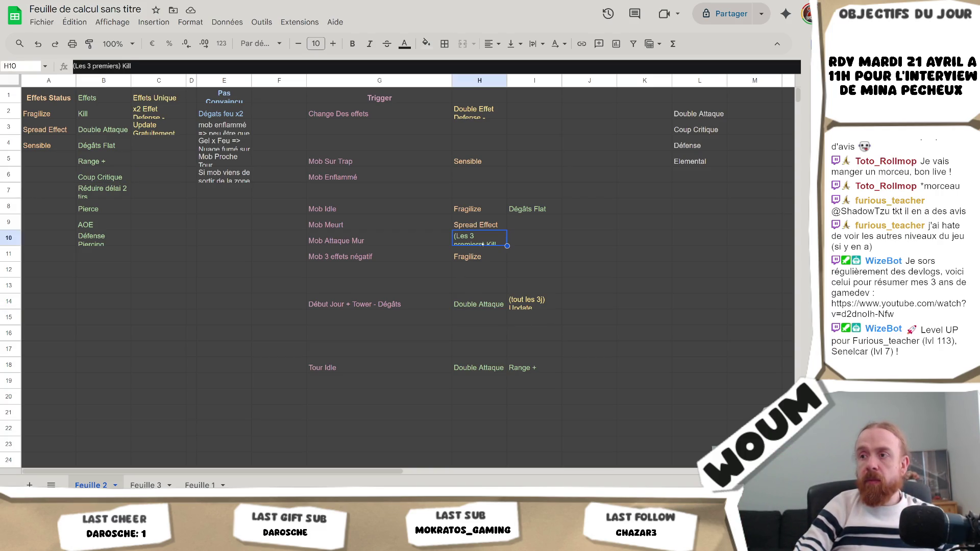
left_click(464, 363)
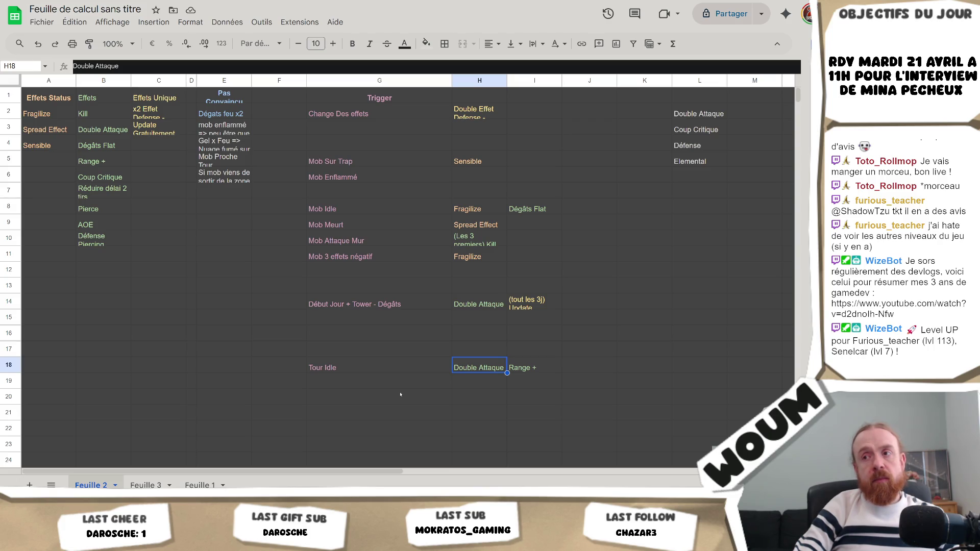
left_click(102, 129)
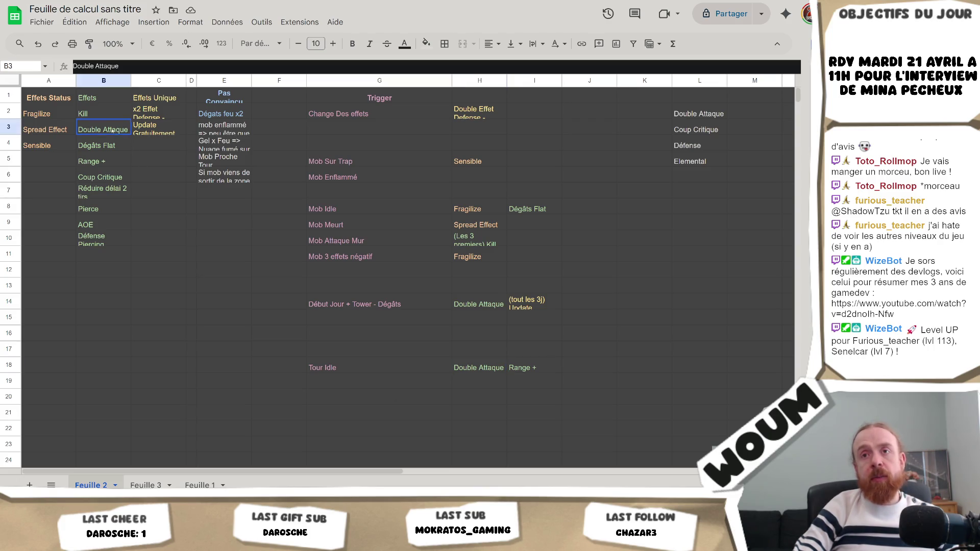
left_click(117, 178)
left_click(110, 134)
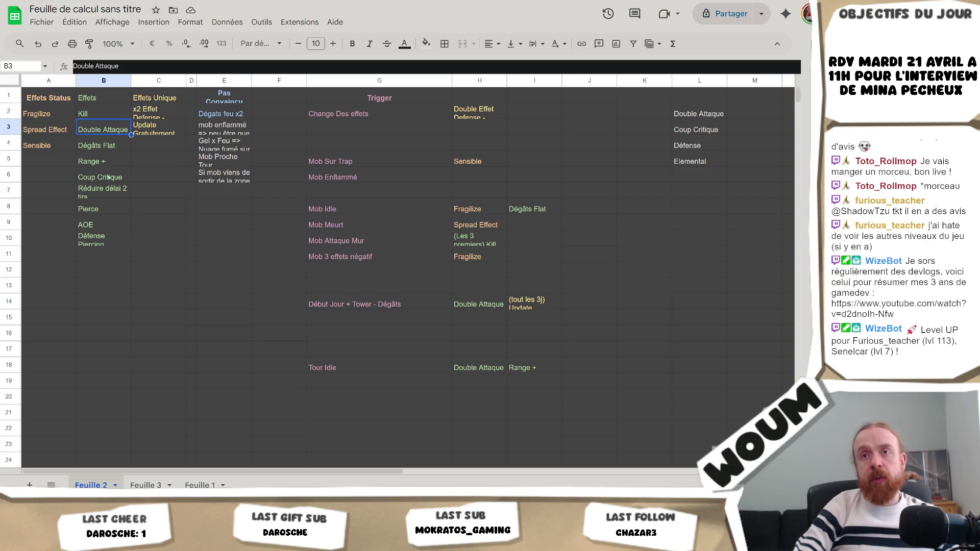
left_click(108, 176)
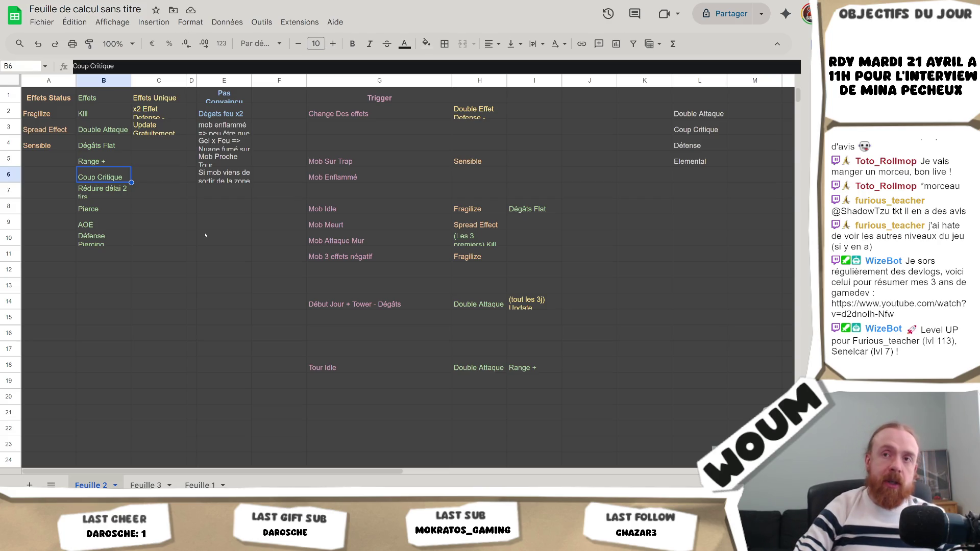
left_click(111, 134)
left_click(111, 179)
left_click(107, 131)
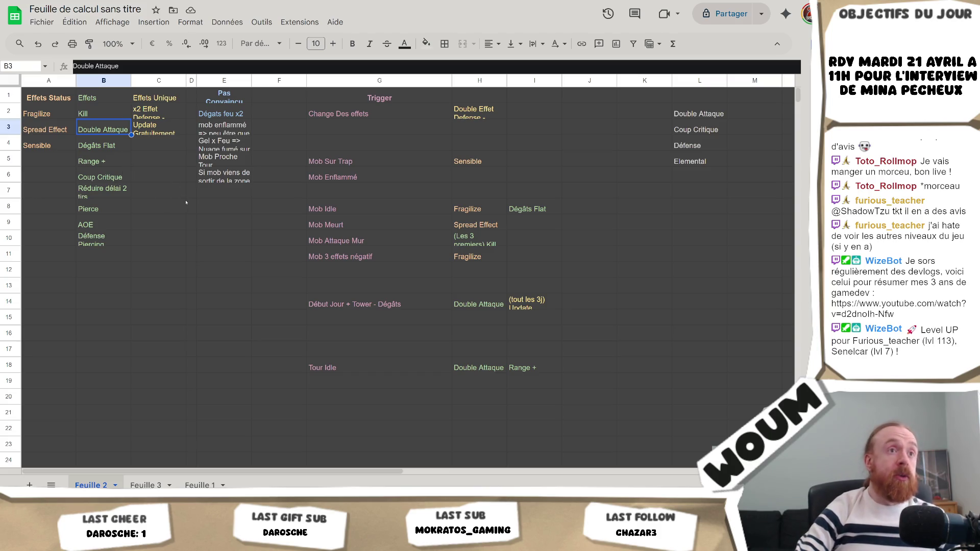
left_click(108, 180)
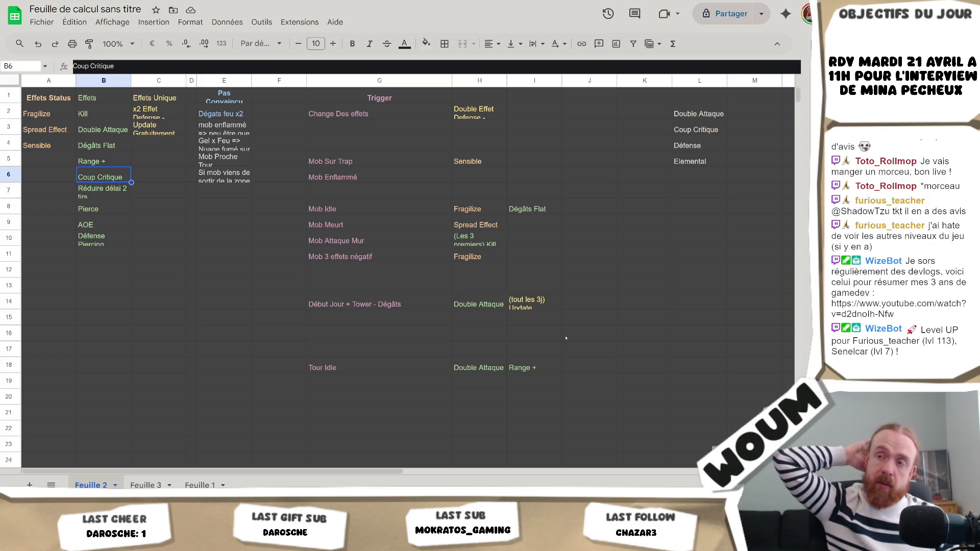
key("alt+Tab")
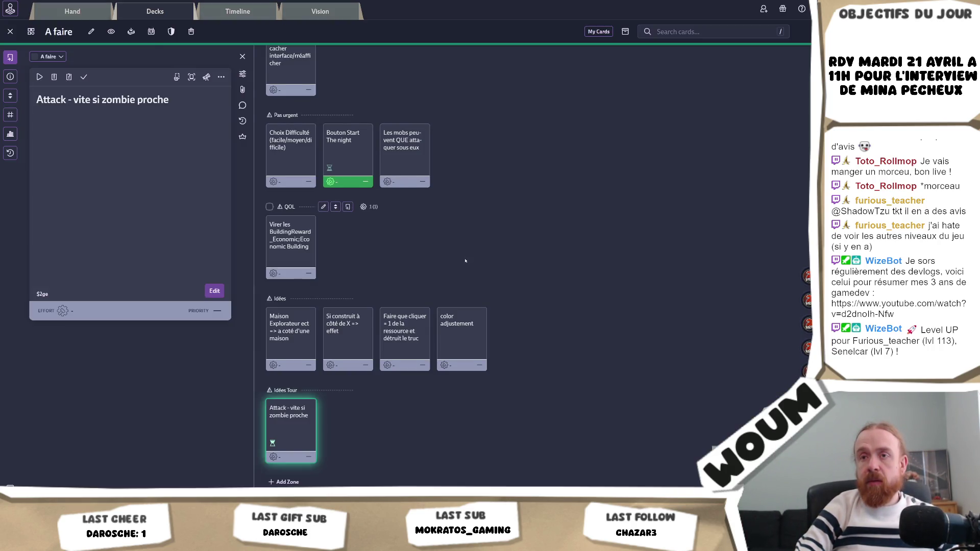
Step: Delete the WIP card from the Codecks A faire deck
scroll(465, 261, "up", 10)
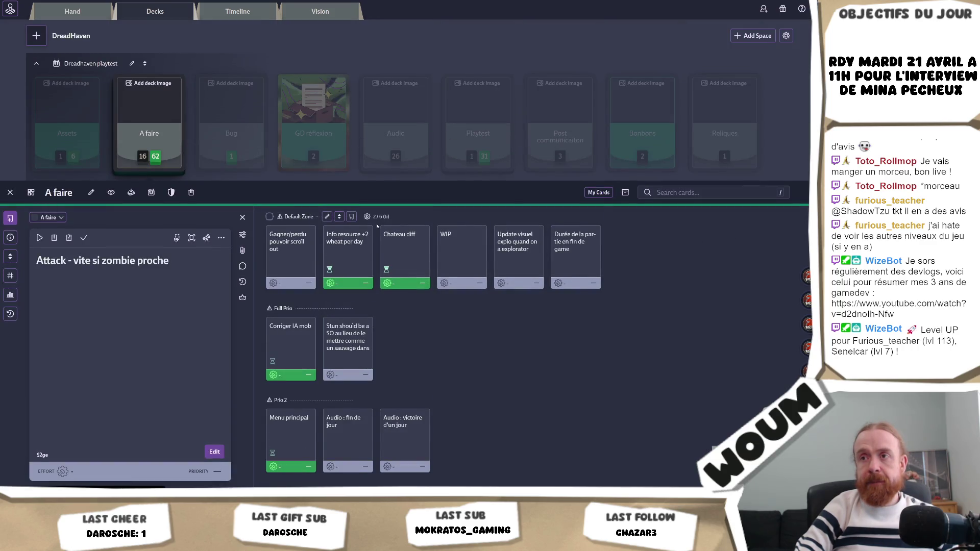
left_click(444, 262)
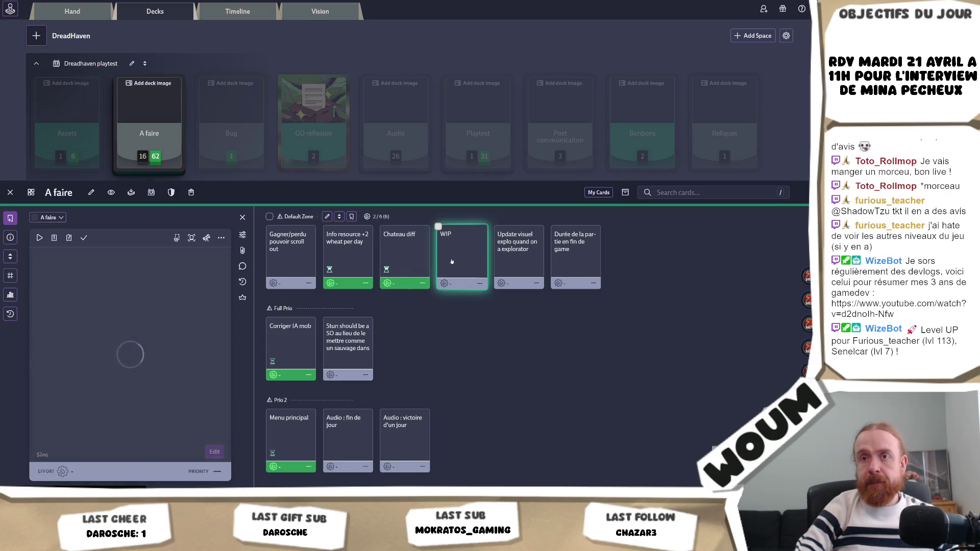
left_click(221, 238)
left_click(249, 361)
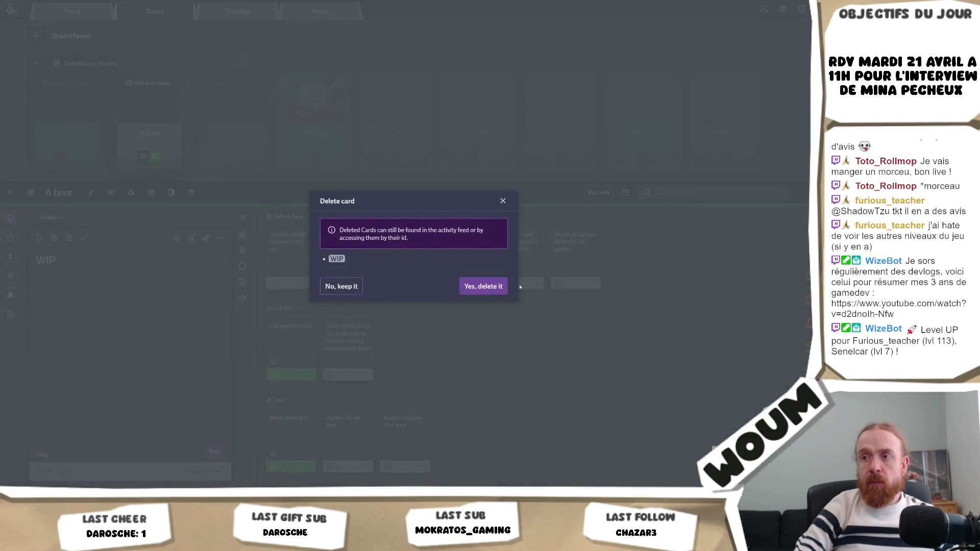
left_click(480, 276)
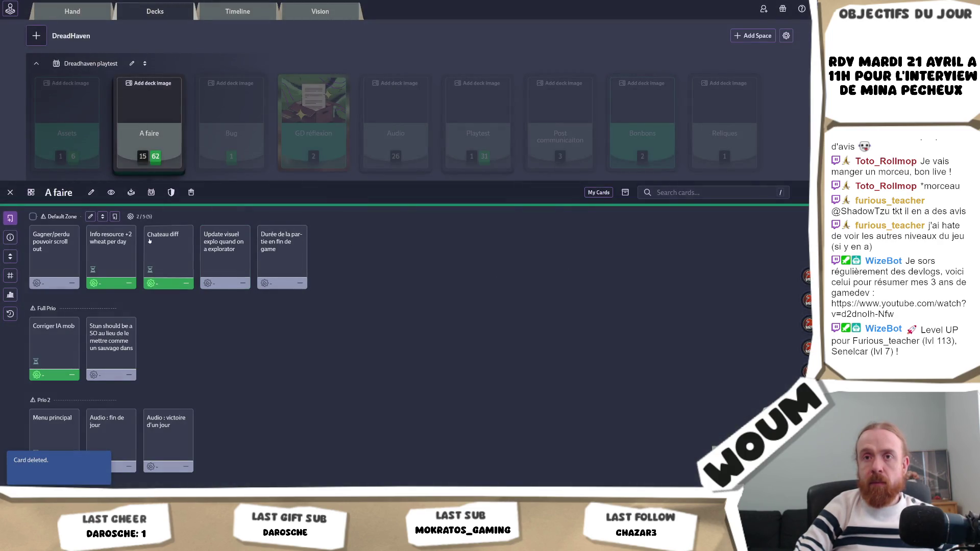
Step: Add a new card 'Virer Relic double attaque et faire que cc' to the deck
type("n")
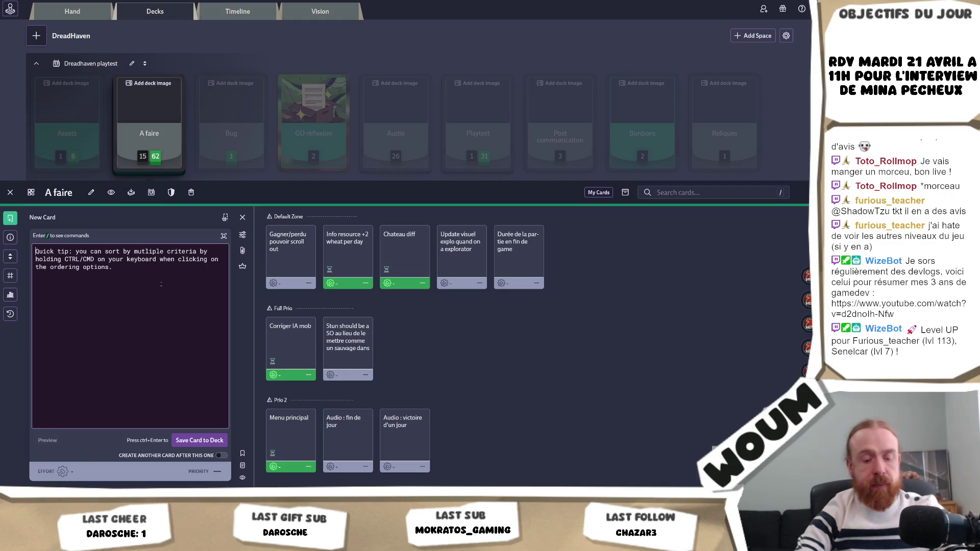
type("Virer Relic double atta")
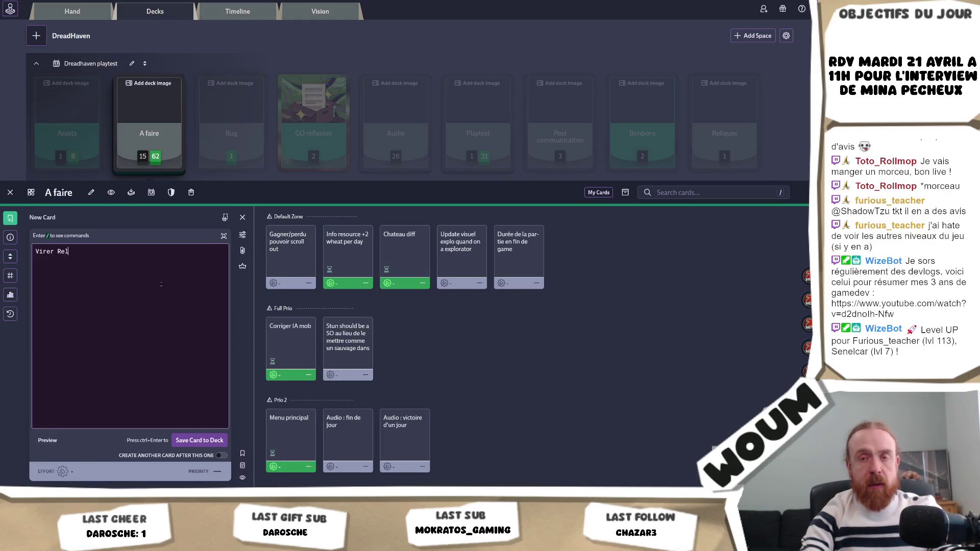
type("que e")
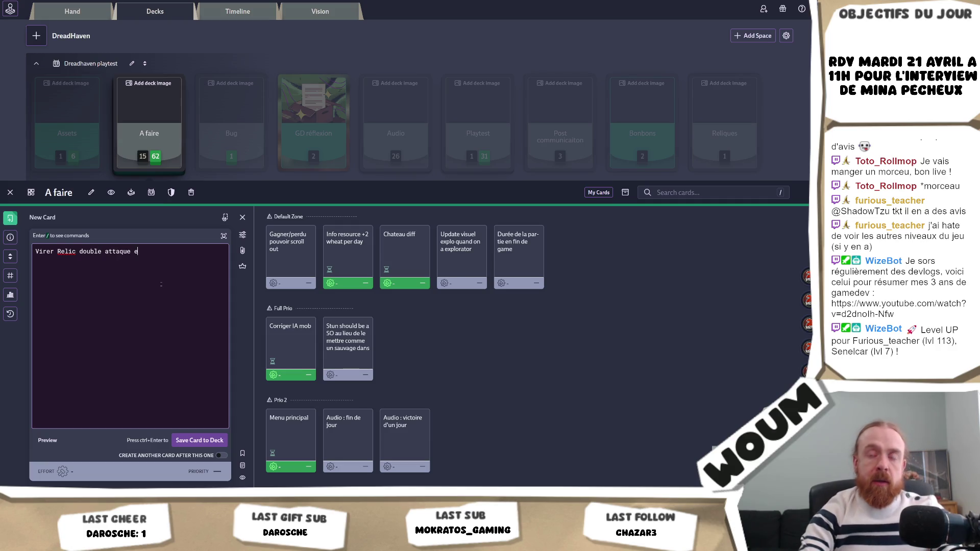
type("t faire que cc")
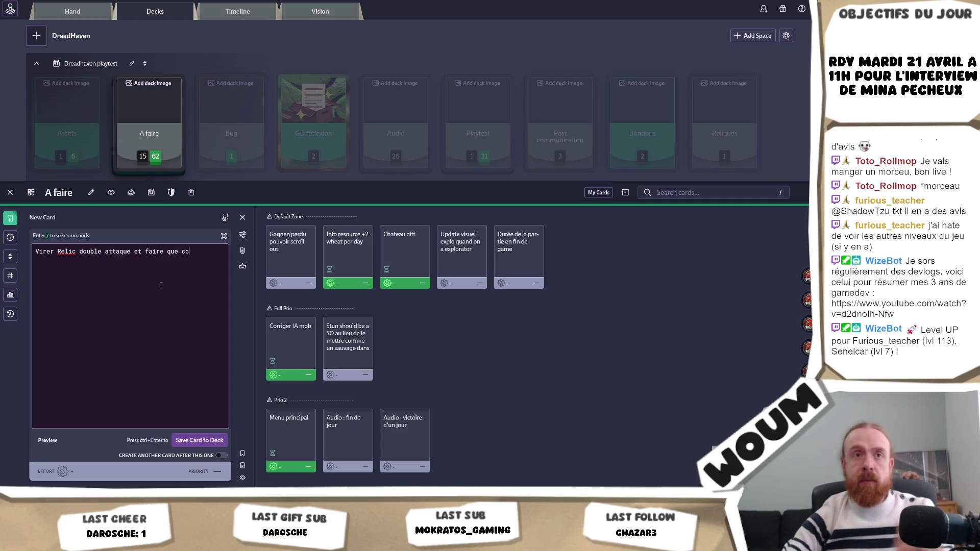
left_click(205, 435)
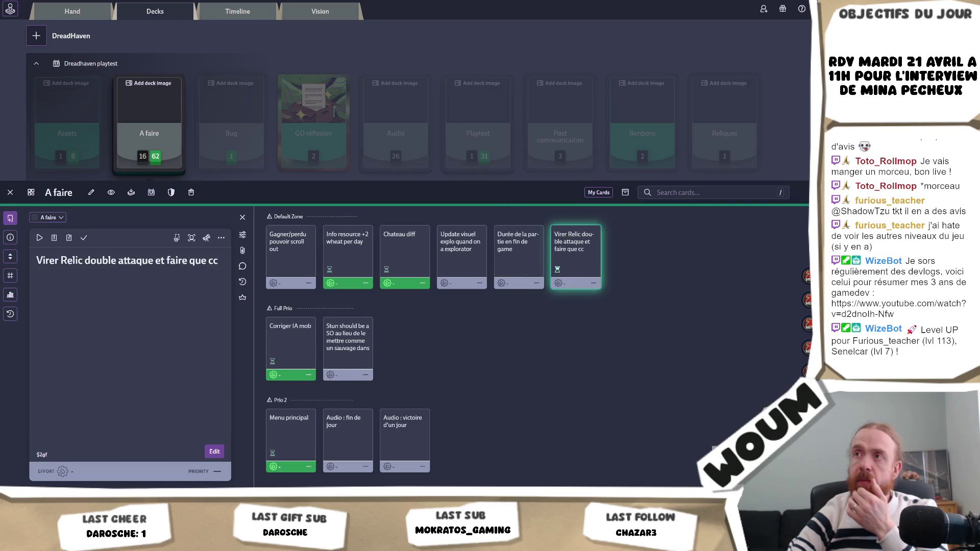
key("alt+Tab")
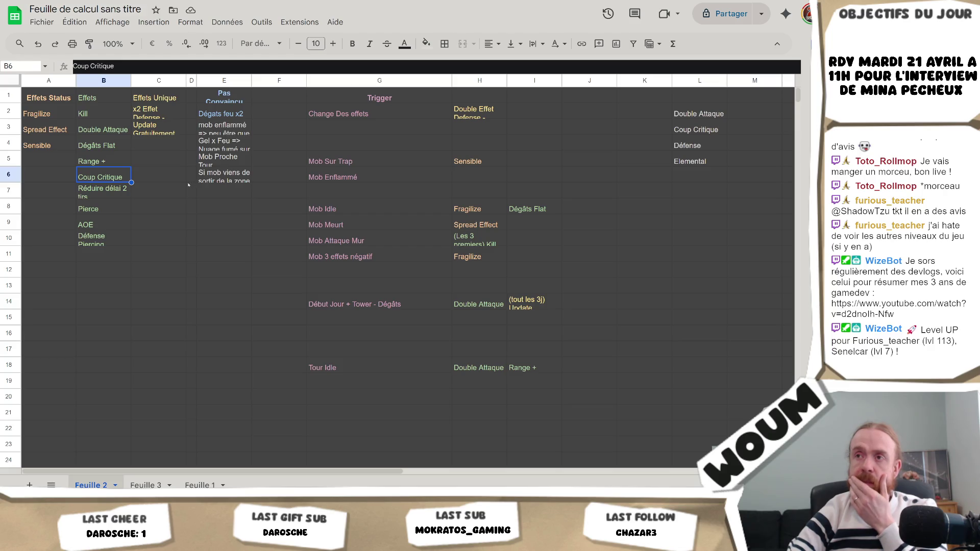
Step: Clear Double Attaque from cell B3 of the Effets column
left_click_drag(158, 174, 113, 177)
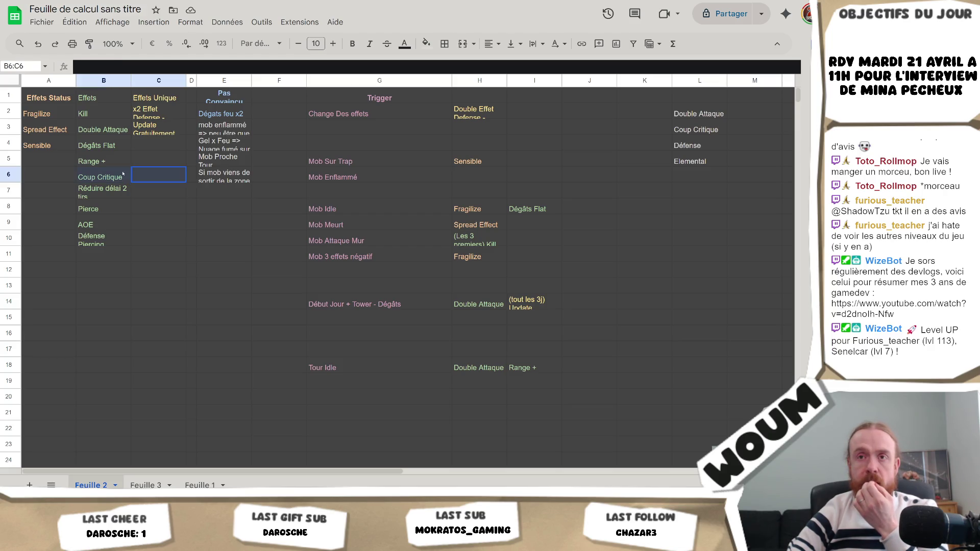
left_click(123, 134)
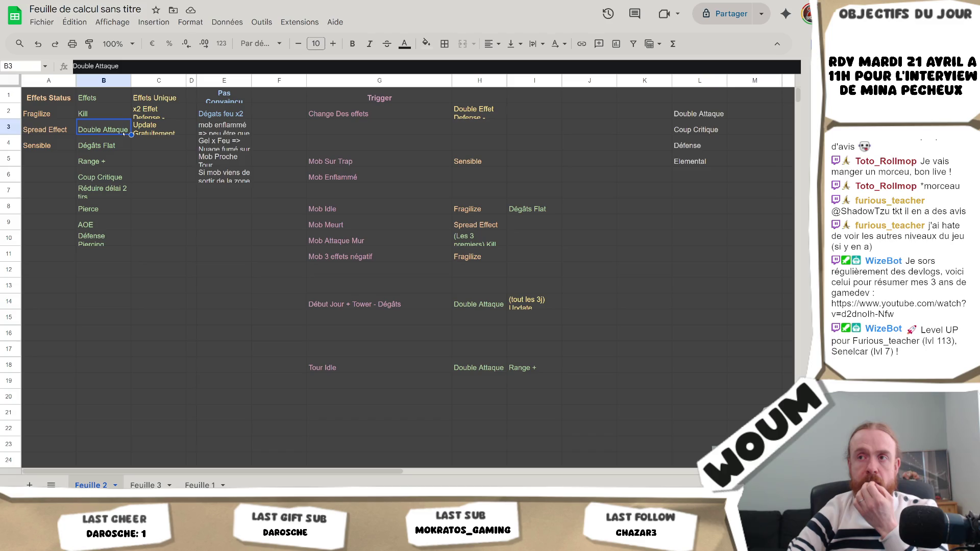
key("Delete")
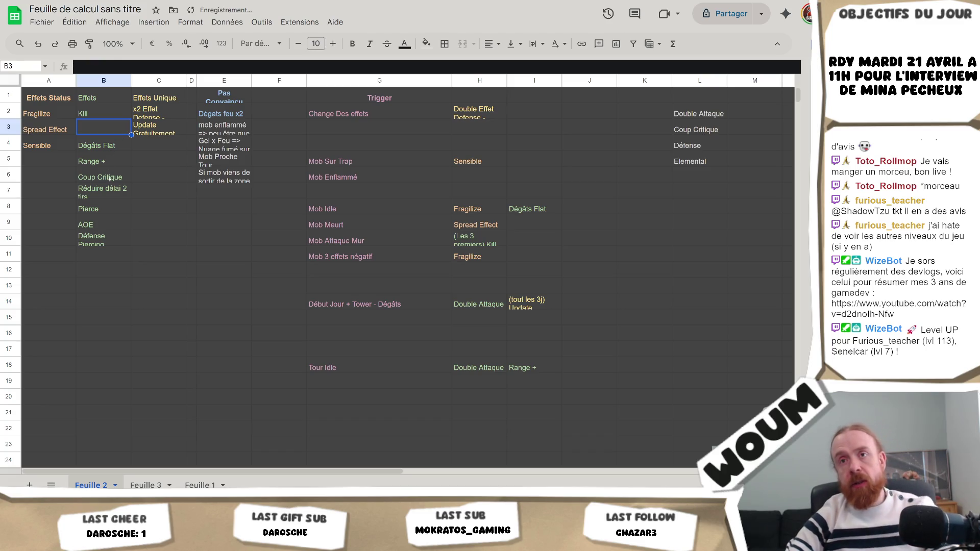
Step: Replace Double Attaque in H14 and H18 with Coup Critique copied from B6
left_click(102, 178)
key("ctrl+c")
left_click(479, 304)
key("ctrl+v")
left_click(482, 361)
key("ctrl+v")
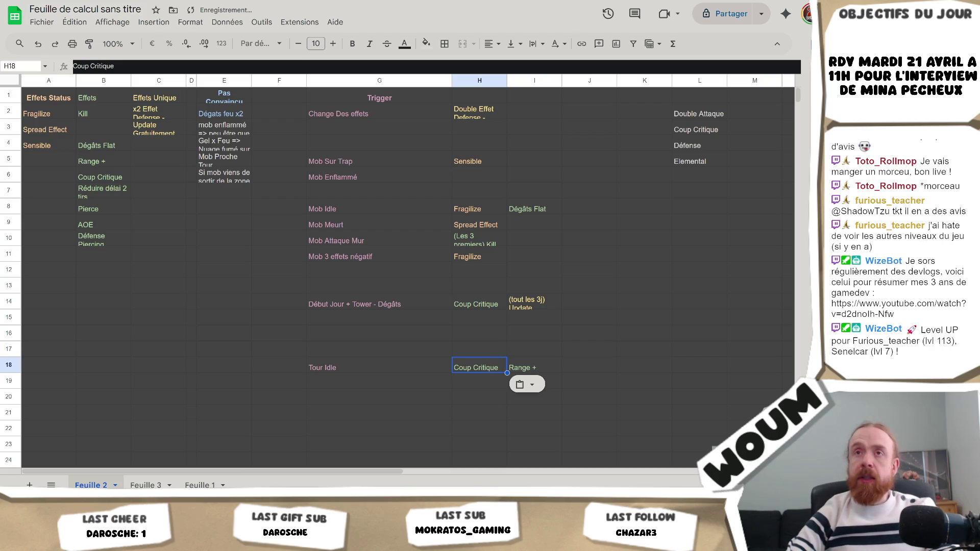
key("alt+Tab")
scroll(406, 289, "down", 5)
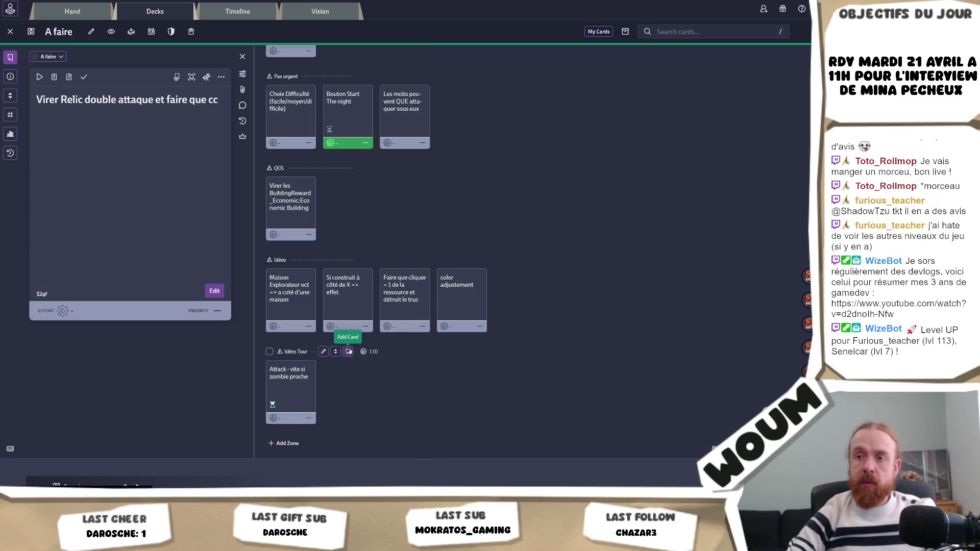
left_click(350, 352)
type("D")
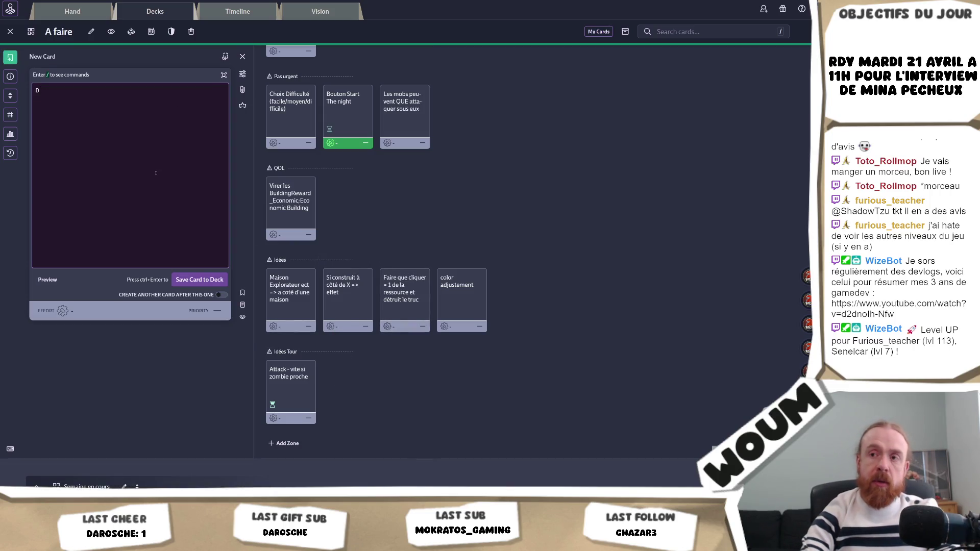
key("BackSpace")
type("Do")
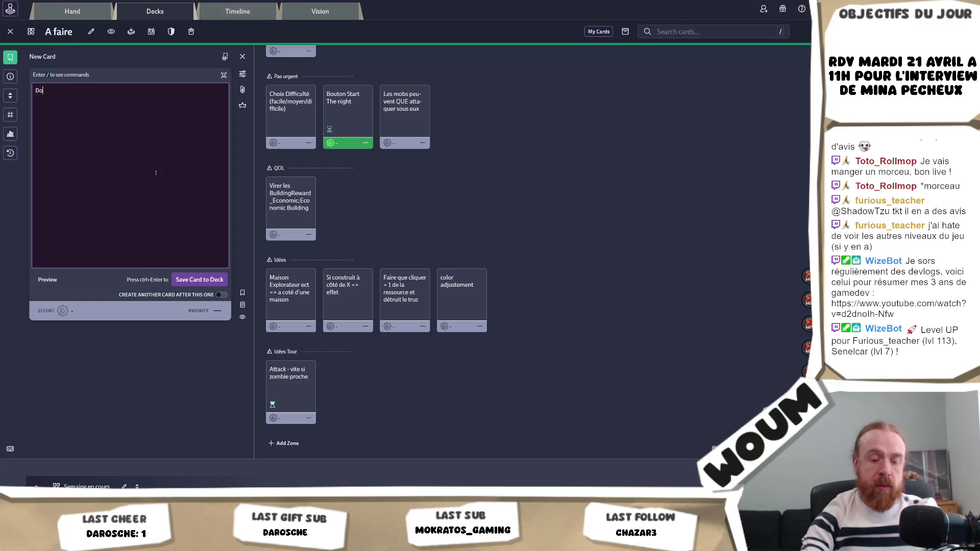
type("uble attaque")
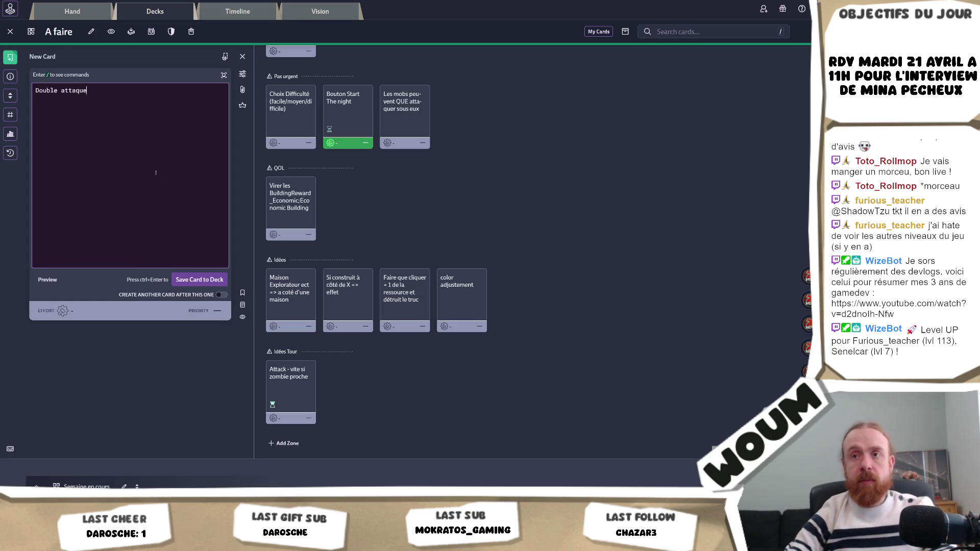
left_click(206, 279)
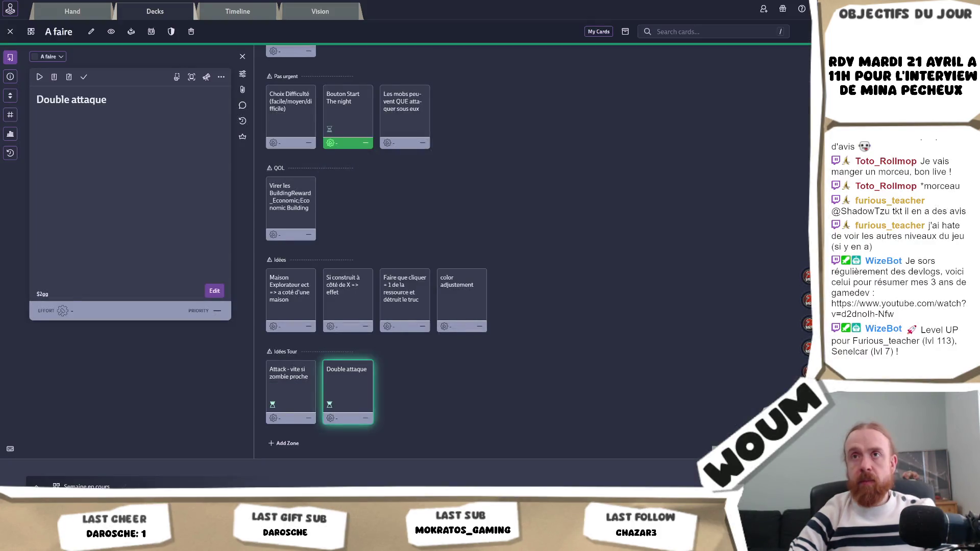
key("alt+Tab")
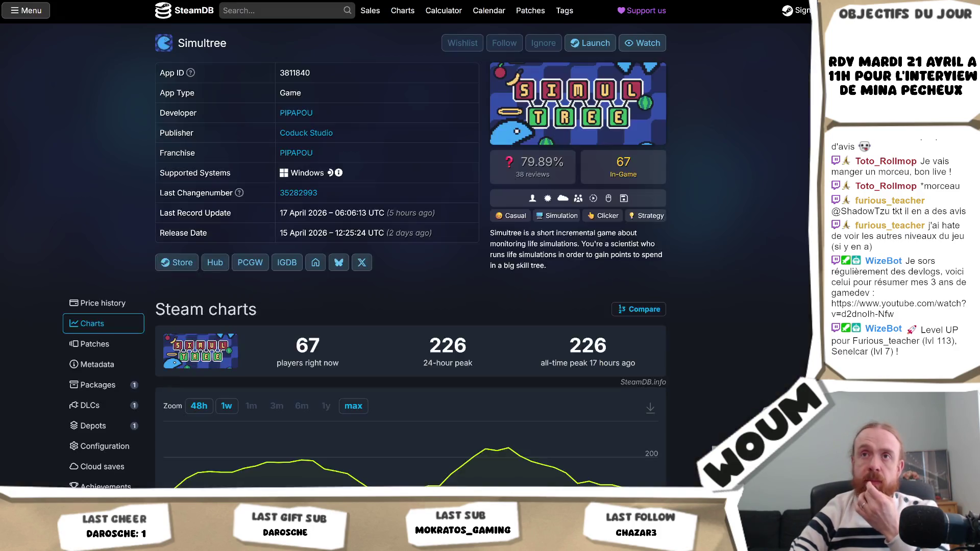
key("alt+Tab")
key("alt+Tab")
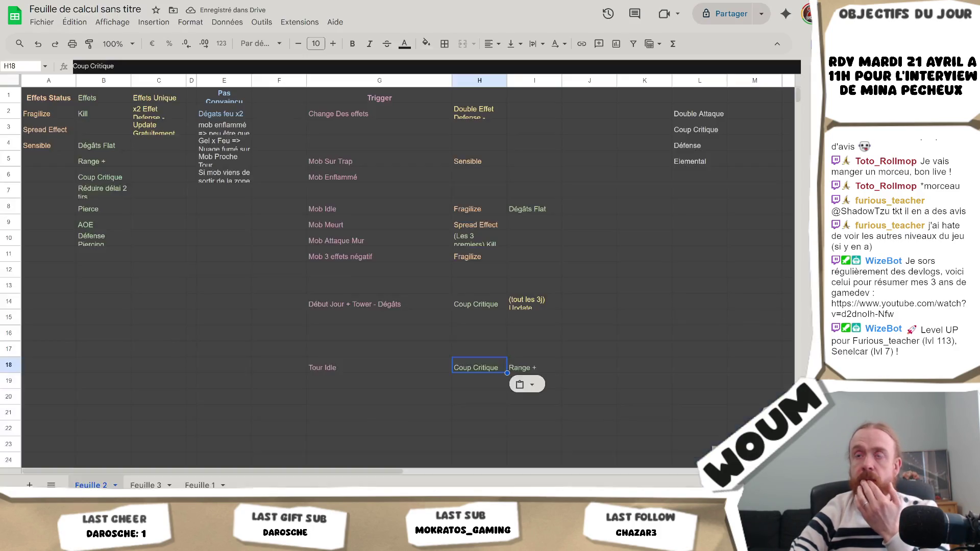
left_click(174, 210)
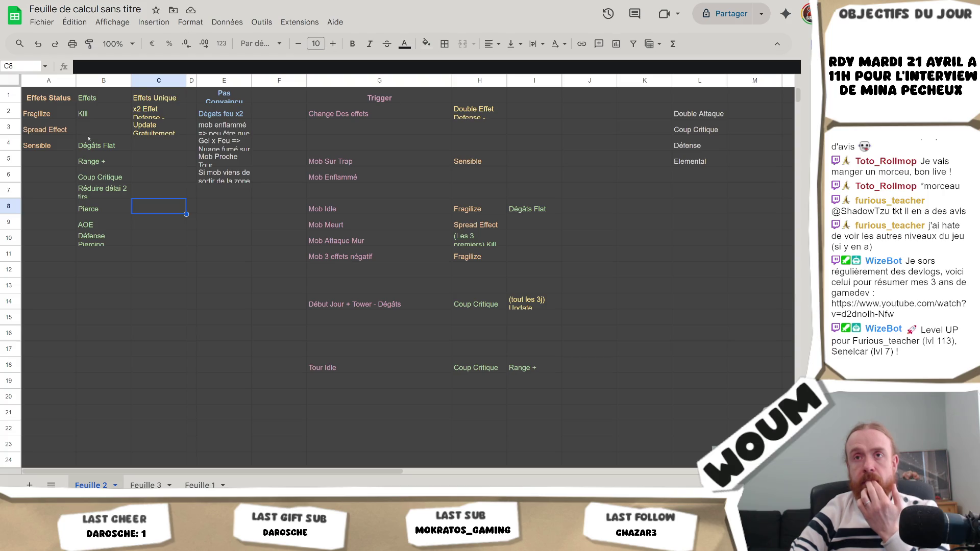
left_click(92, 141)
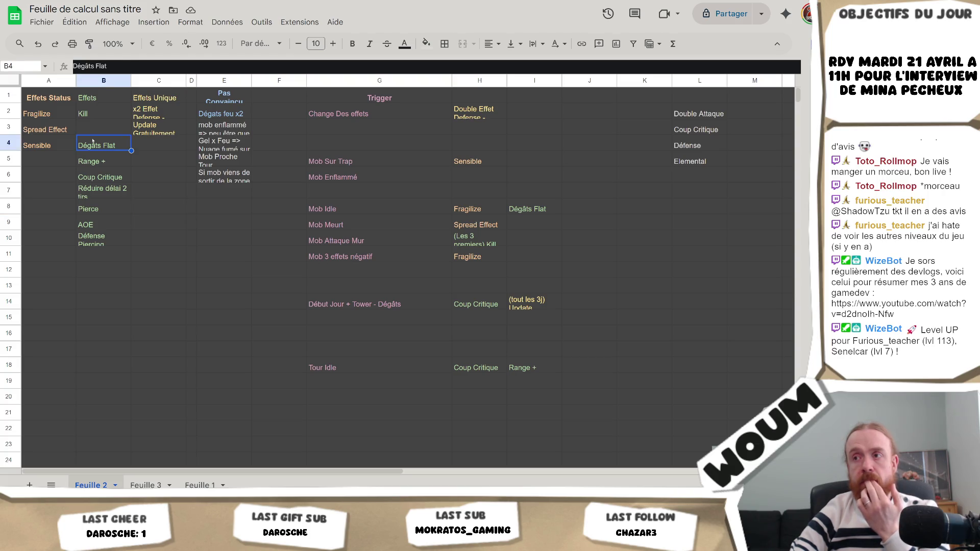
left_click(475, 305)
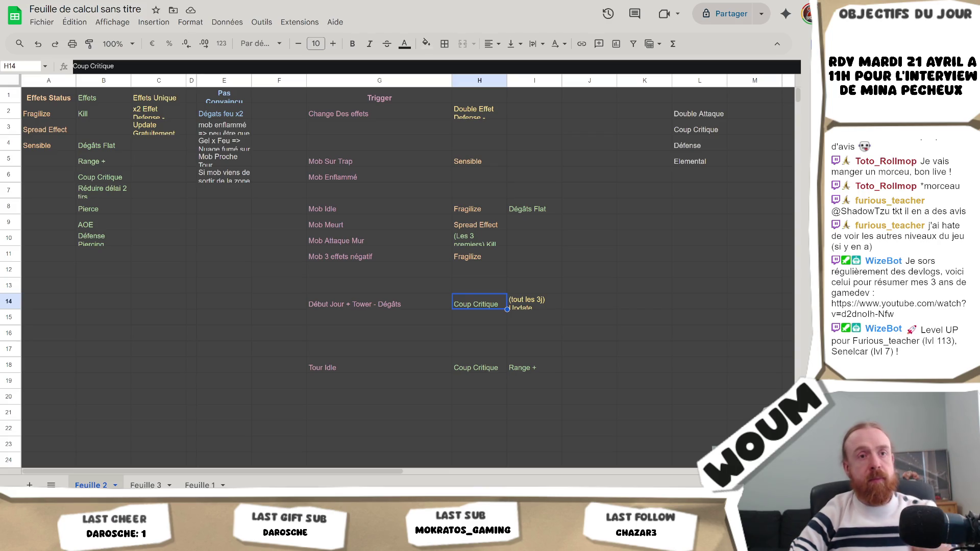
left_click(320, 212)
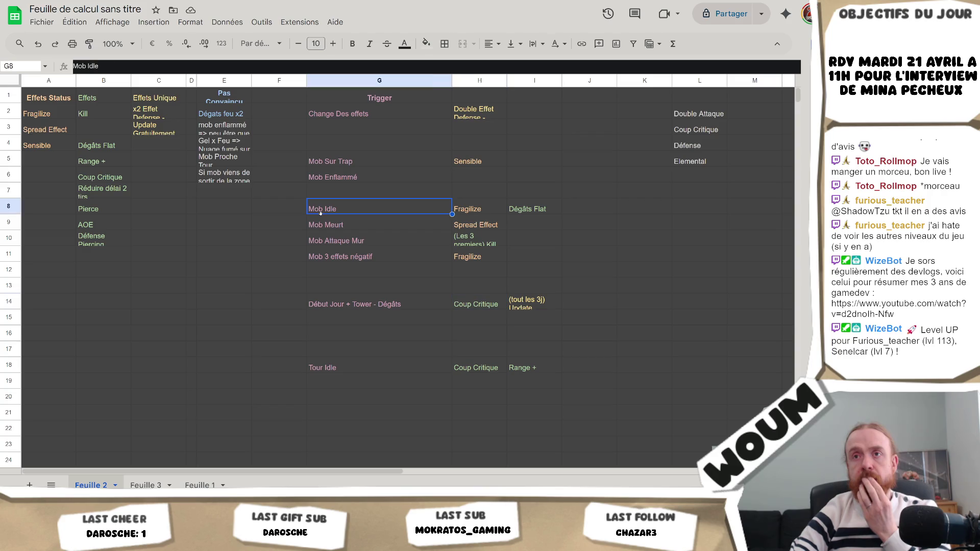
left_click(477, 272)
left_click_drag(704, 115, 700, 163)
left_click(679, 198)
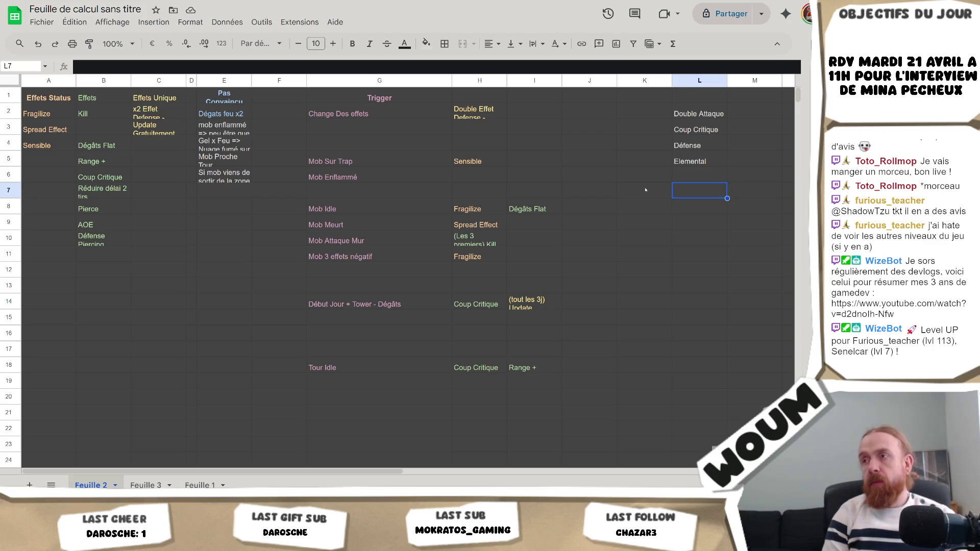
left_click_drag(713, 132, 712, 118)
Step: Clear Double Attaque from L2, leaving Coup Critique, Défense and Elemental in column L
left_click(711, 118)
key("Delete")
key("Down")
key("Down")
key("Down")
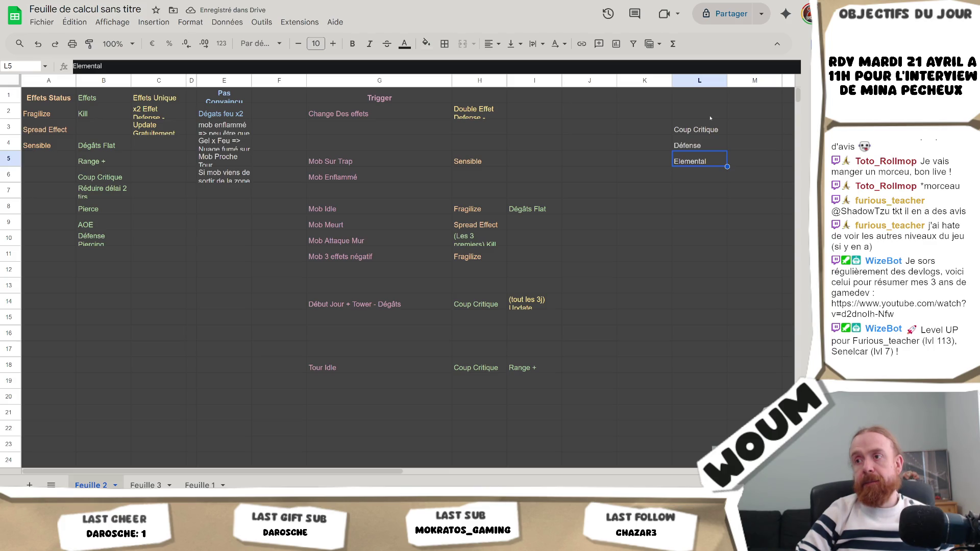
key("Up")
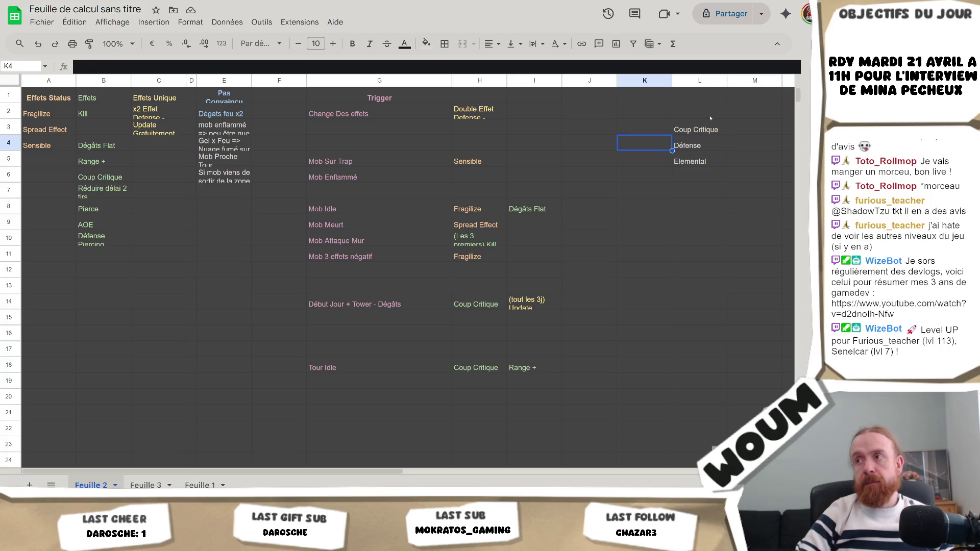
key("Up")
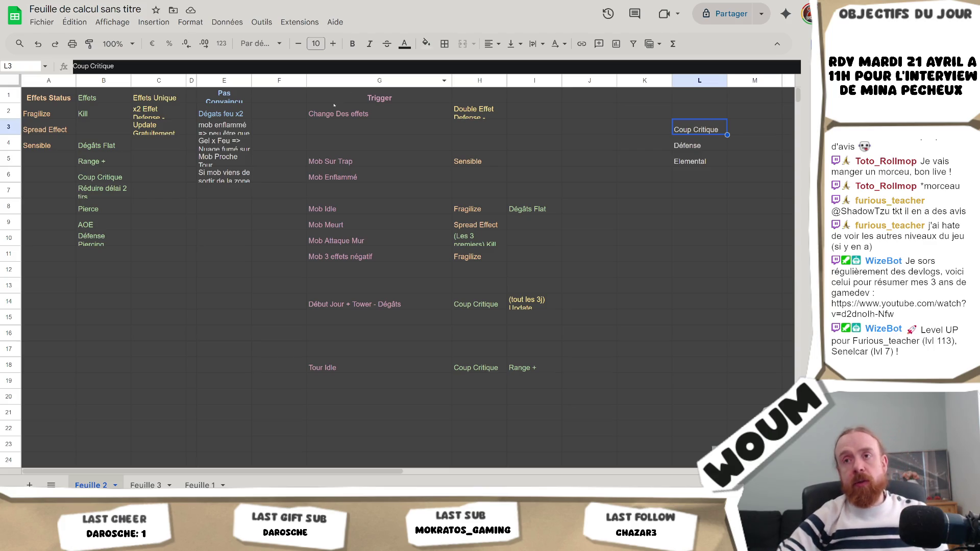
left_click(247, 198)
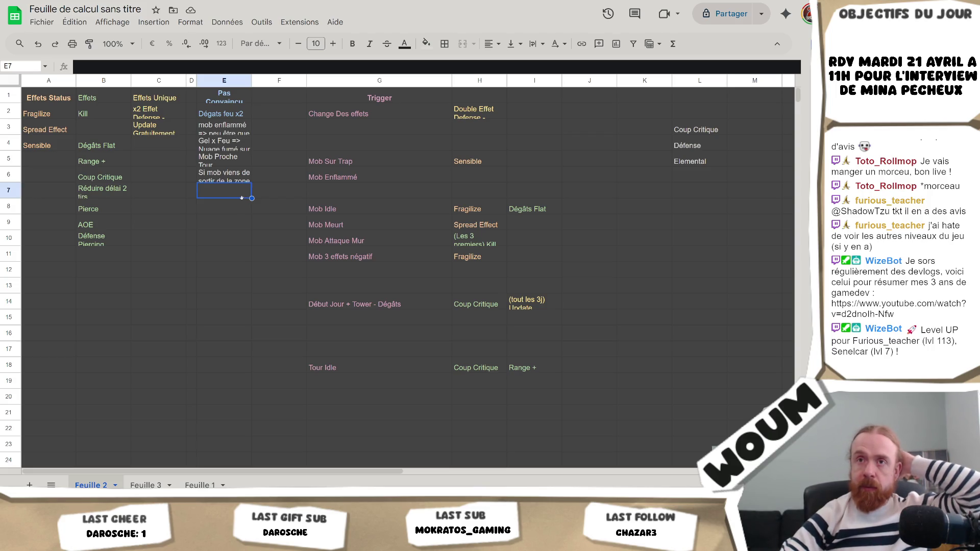
Step: Copy the Pas Convaincu header from E1 into F1 and rename it 'Effet bof'
left_click(249, 96)
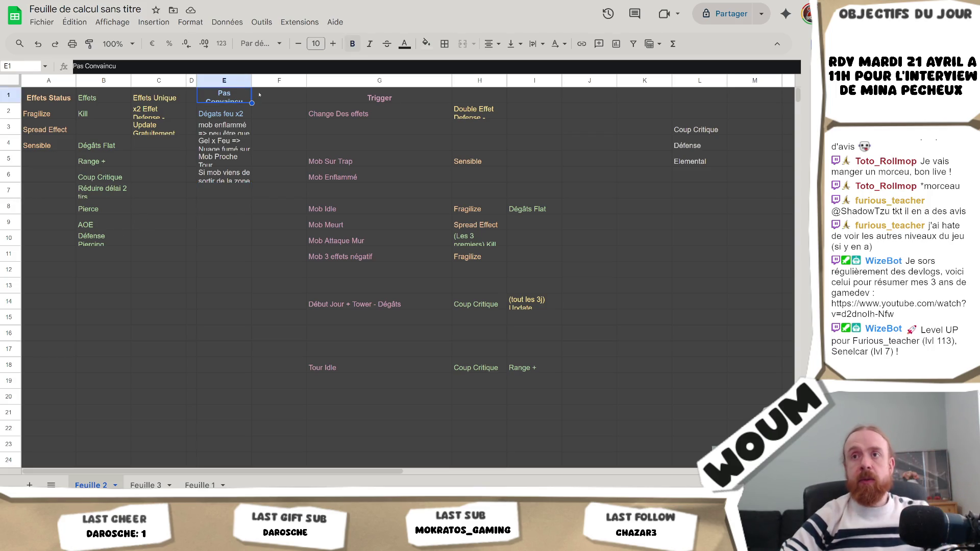
left_click(265, 96)
key("ctrl+v")
left_click(158, 65)
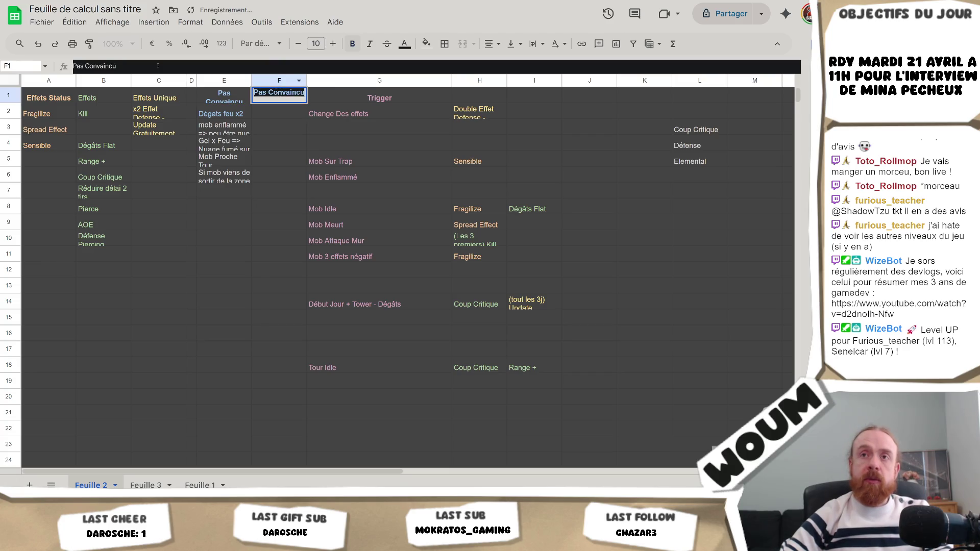
type("Effet")
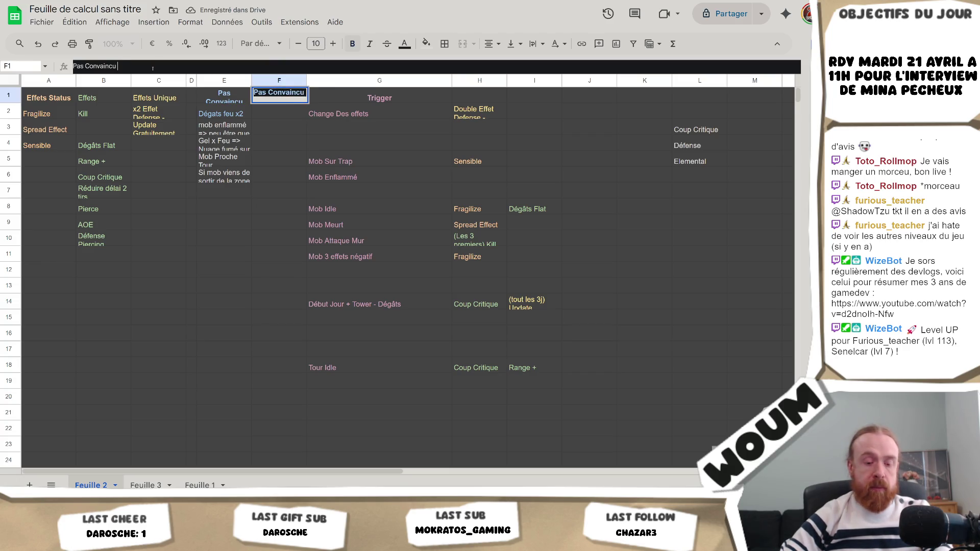
key("Return")
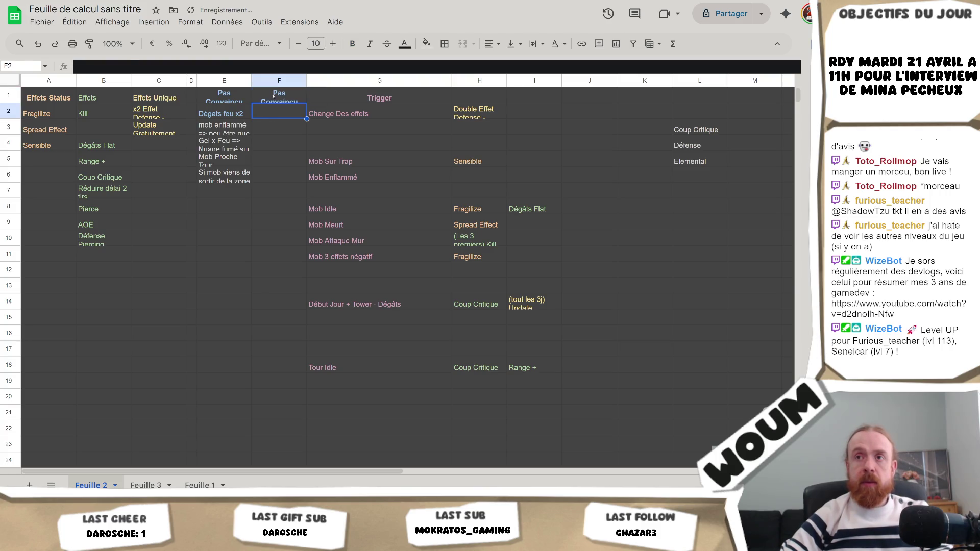
left_click(273, 96)
double_click(113, 65)
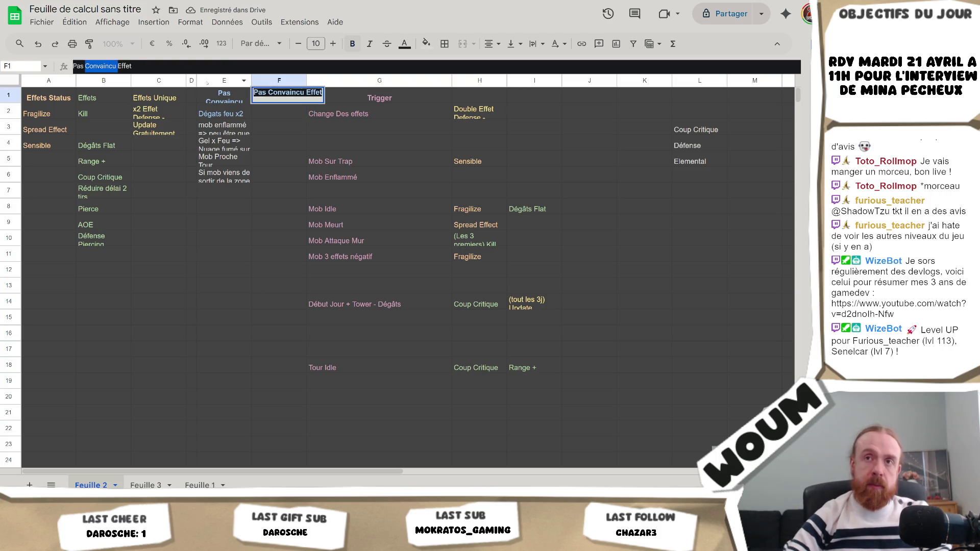
key("BackSpace")
key("BackSpace")
key("BackSpace")
key("BackSpace")
key("Delete")
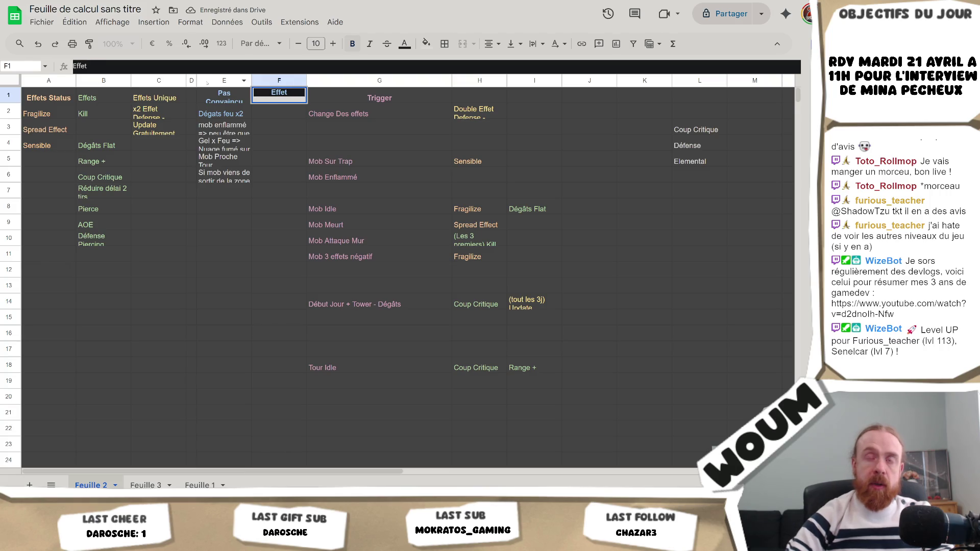
key("End")
type("bof")
key("Return")
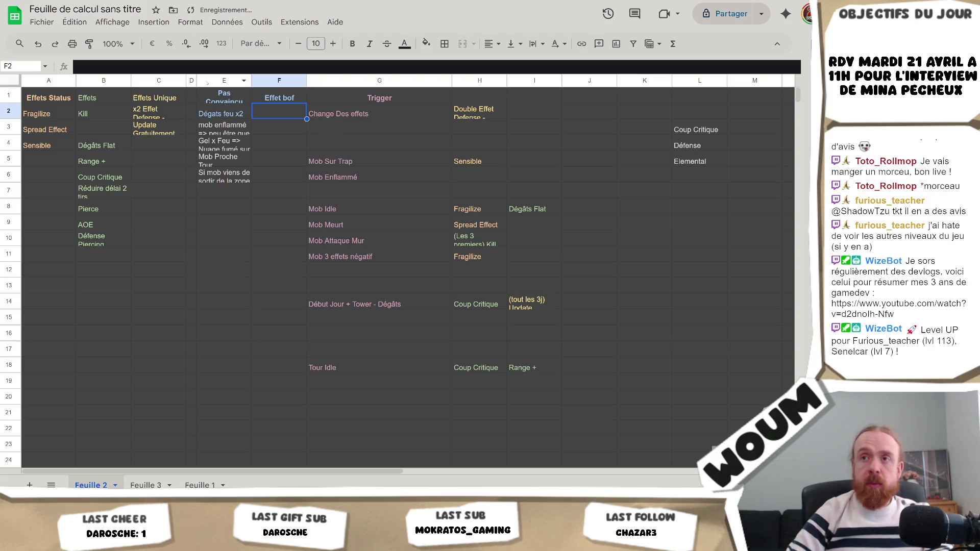
Step: Enter the note 'Dégat up si mob hp > 10' in F2
key("Return")
key("Escape")
type("Dégat up si")
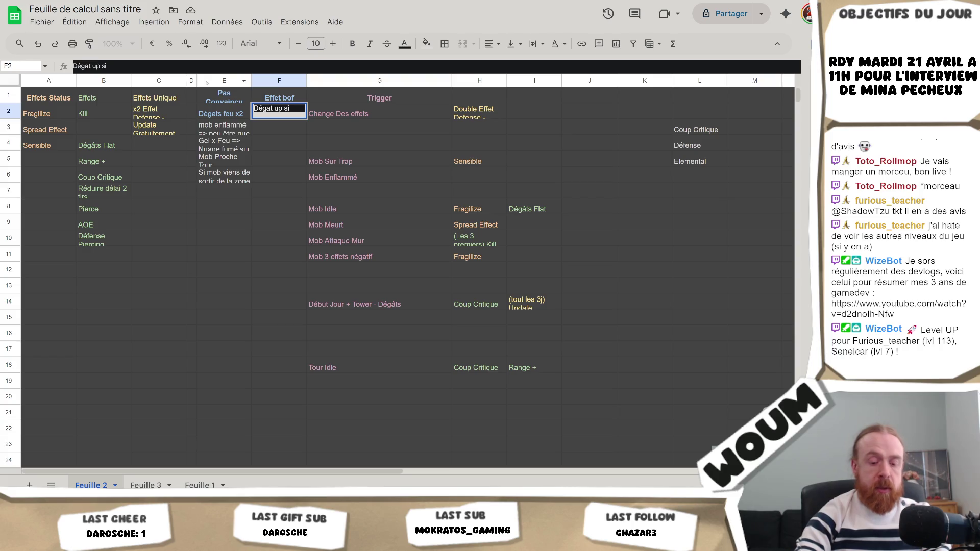
type(" m")
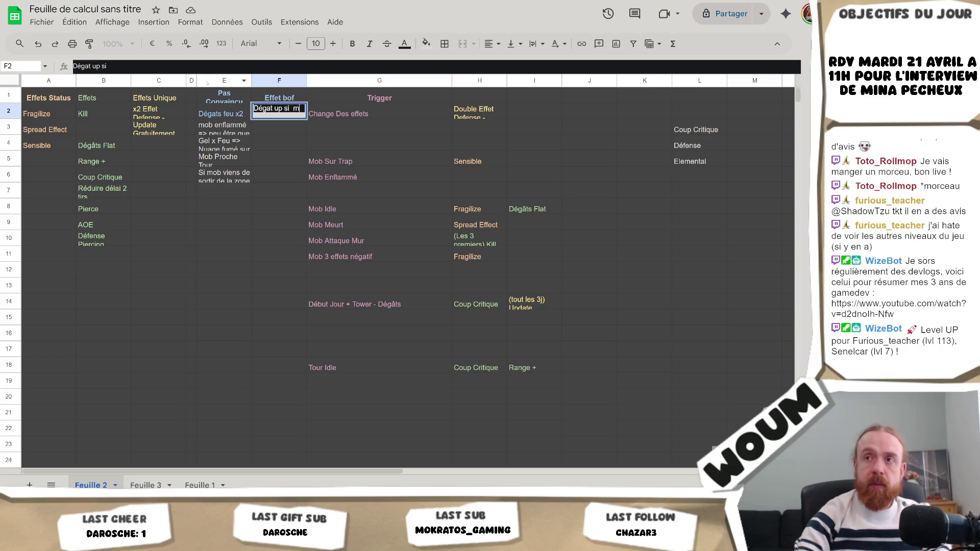
type("ob hp > 10")
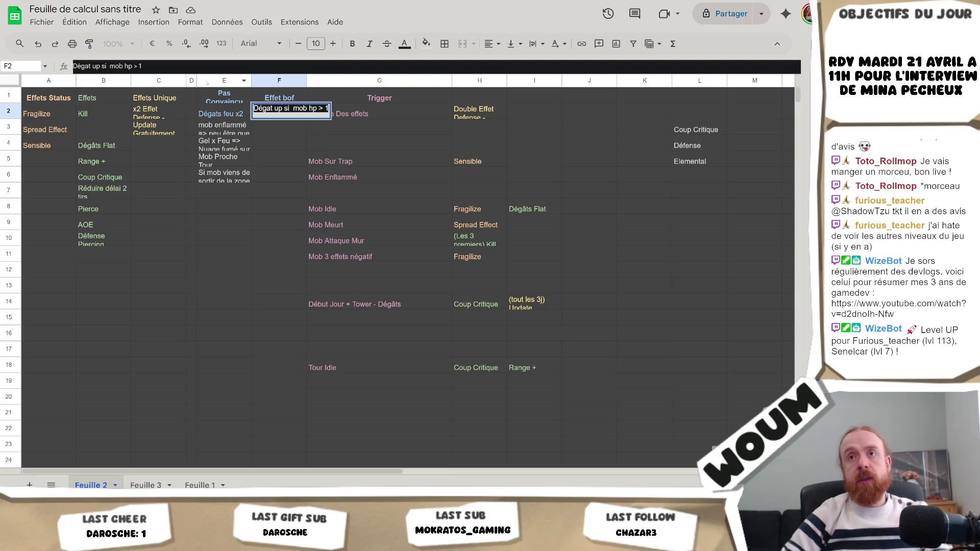
key("Return")
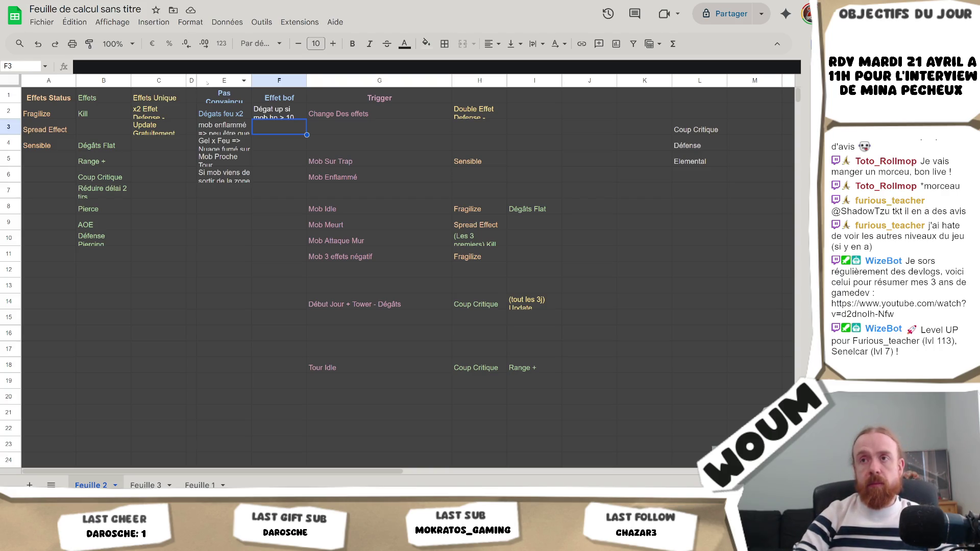
key("Left")
key("Up")
key("Up")
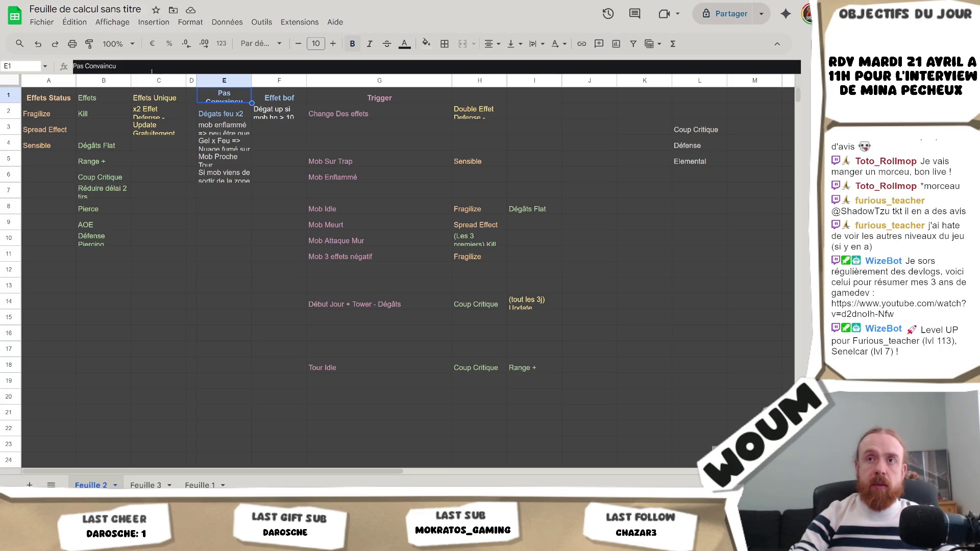
Step: Rename E1 to 'Trigger Bof' and move Dégats feu x2 from E2 to F3
key("Return")
type("Trigger Bof")
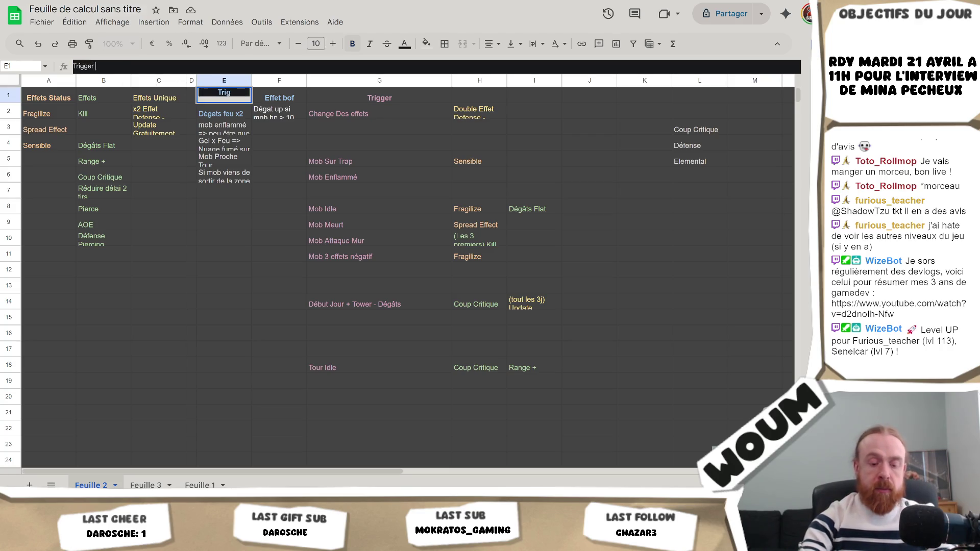
key("Return")
left_click_drag(251, 113, 306, 129)
Step: Enter 'mob hp > 10' in the emptied cell E2
left_click(231, 122)
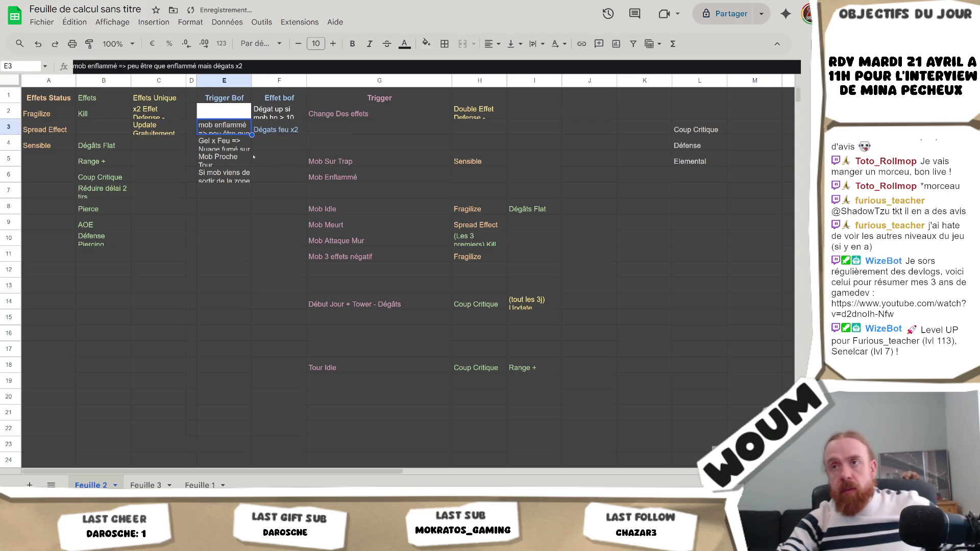
key("Up")
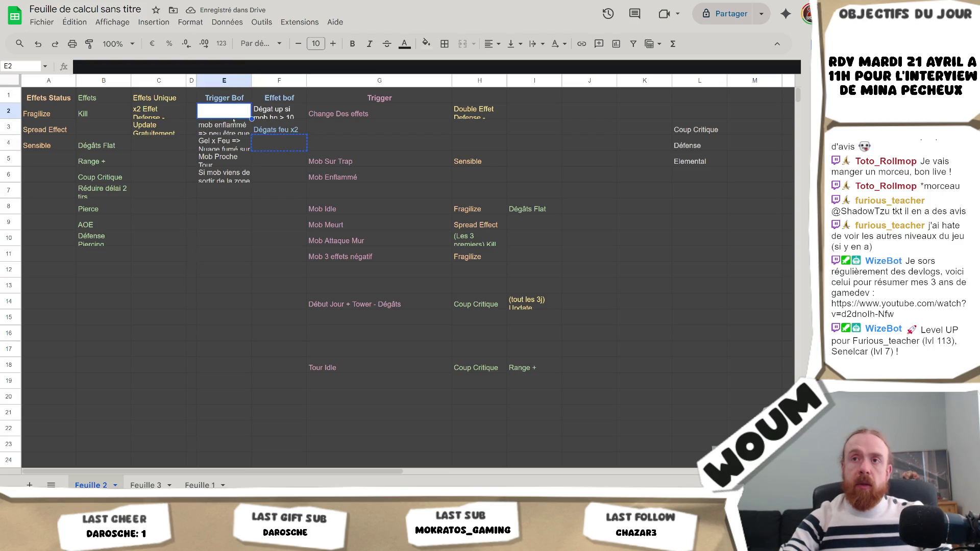
key("ctrl+v")
left_click(228, 163)
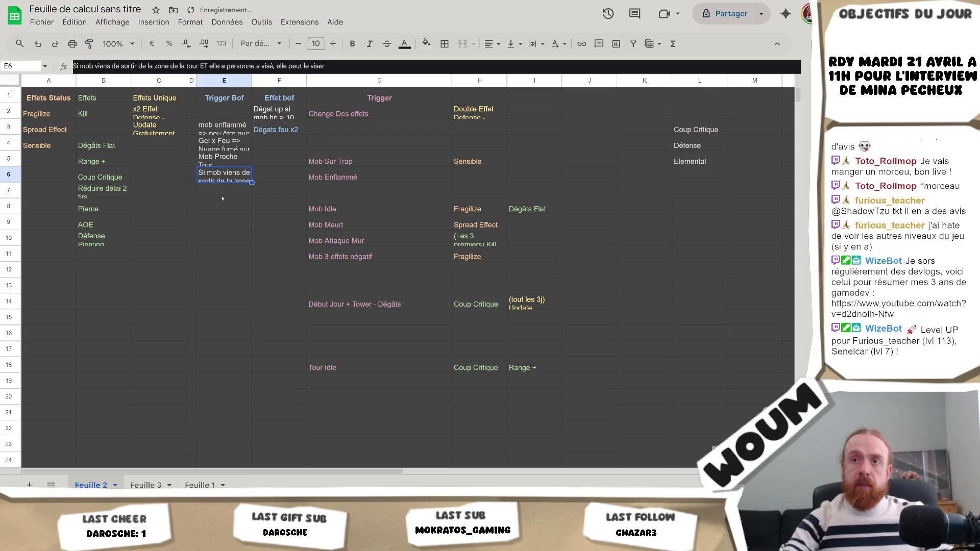
left_click(222, 114)
double_click(221, 114)
type("mob hp > 10")
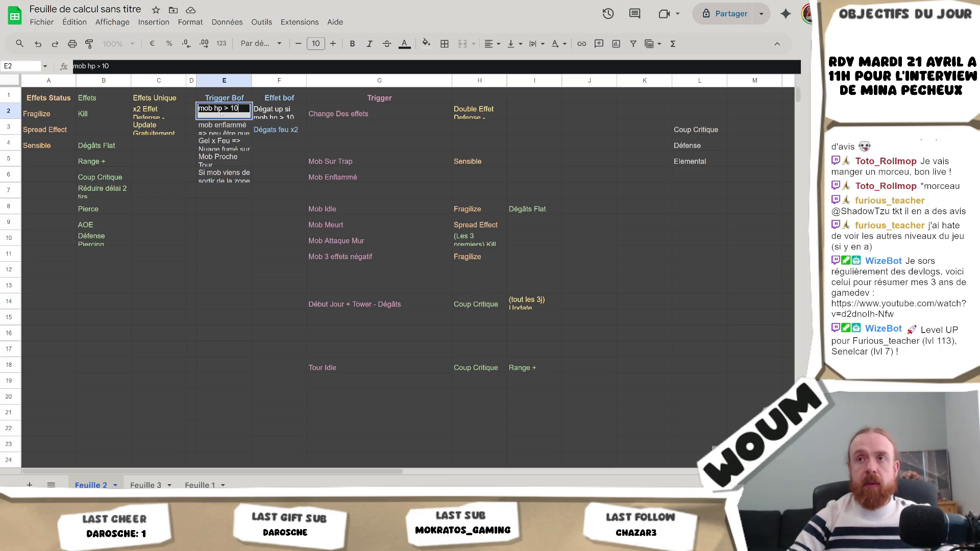
key("Return")
Step: Clear the old damage note from F2
key("Up")
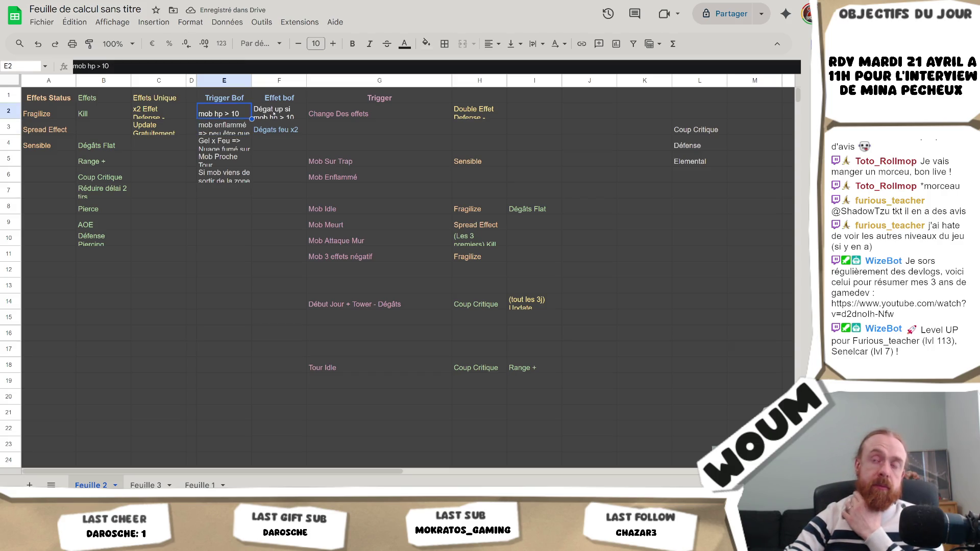
left_click(274, 113)
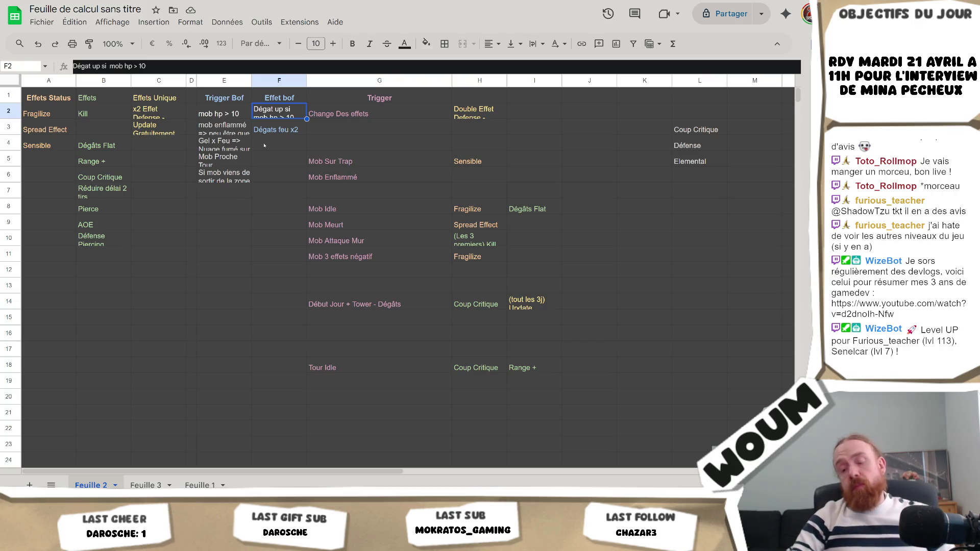
key("Delete")
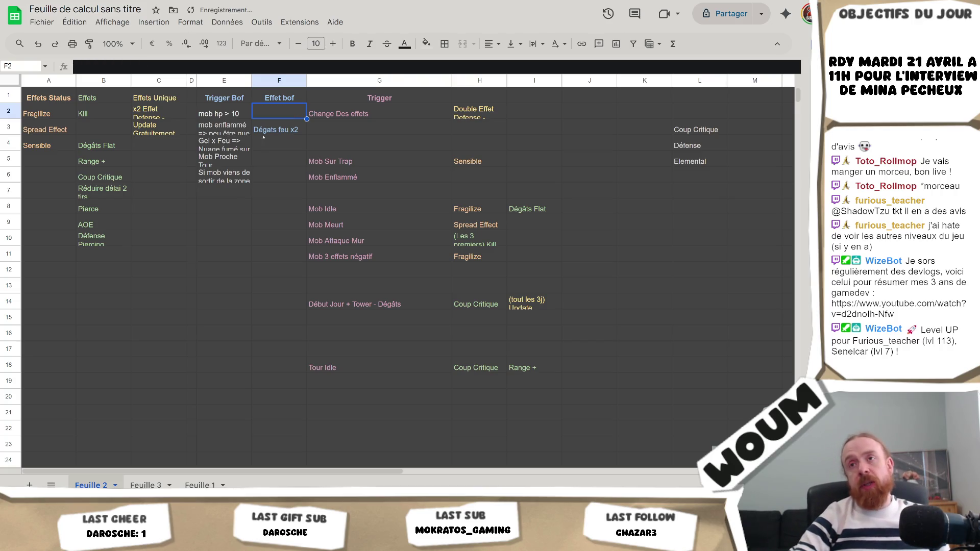
Step: Add the trigger 'Mob hp > 5' in G12
left_click(227, 119)
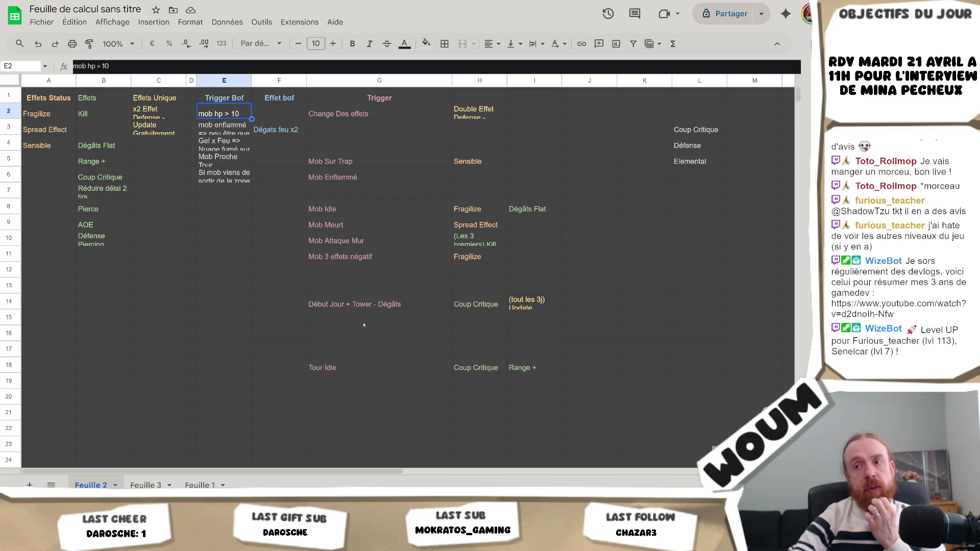
left_click(341, 270)
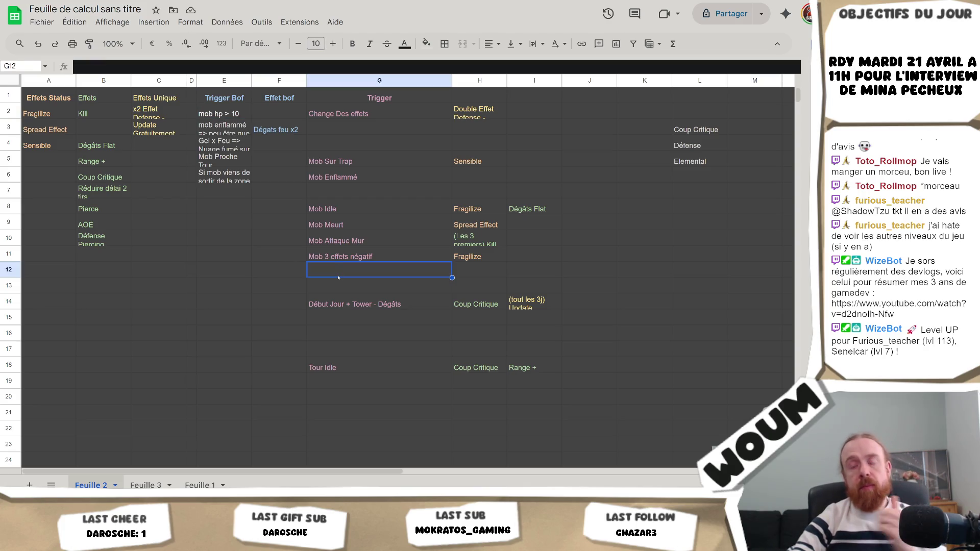
type("Mob ")
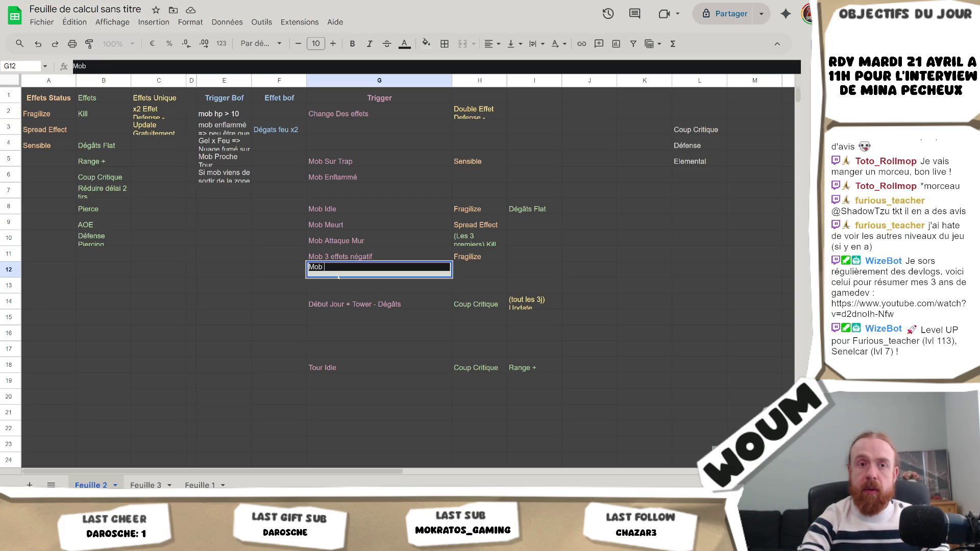
type("hp > 5")
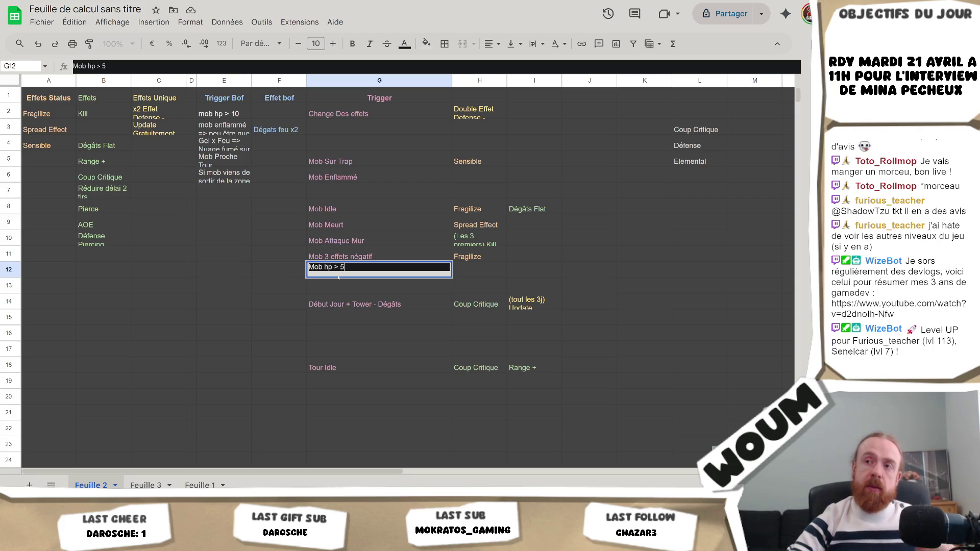
key("Tab")
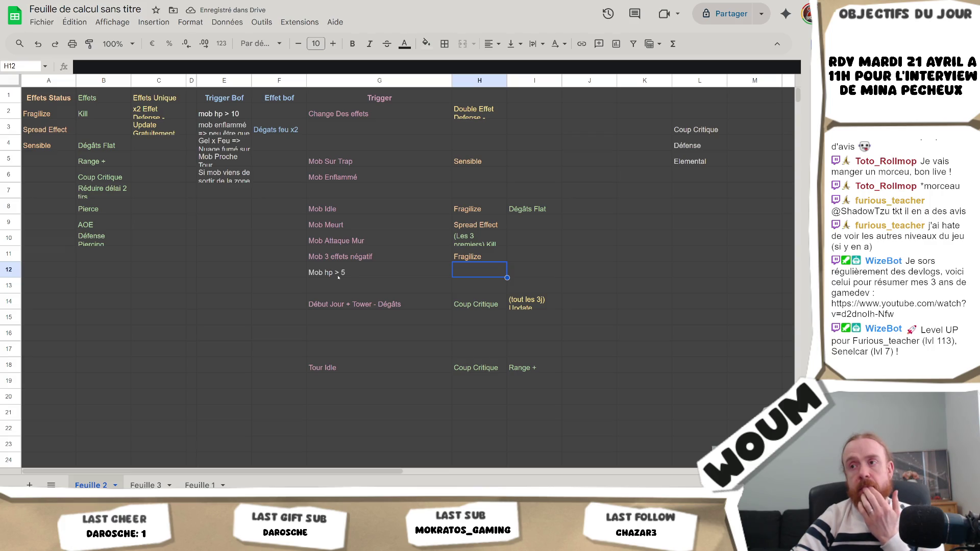
Step: Copy Coup Critique from H14 into H12 beside the new trigger
key("Down")
key("Down")
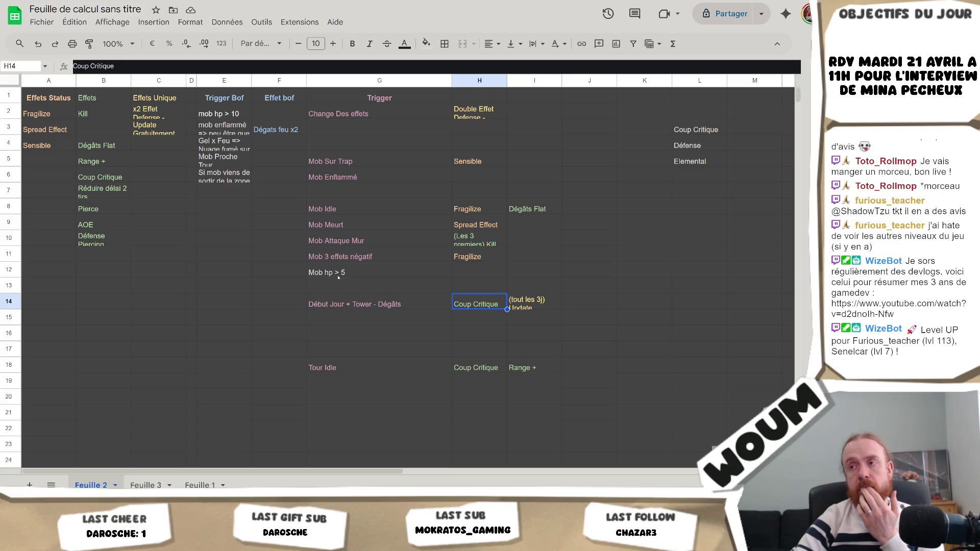
key("Up")
key("Up")
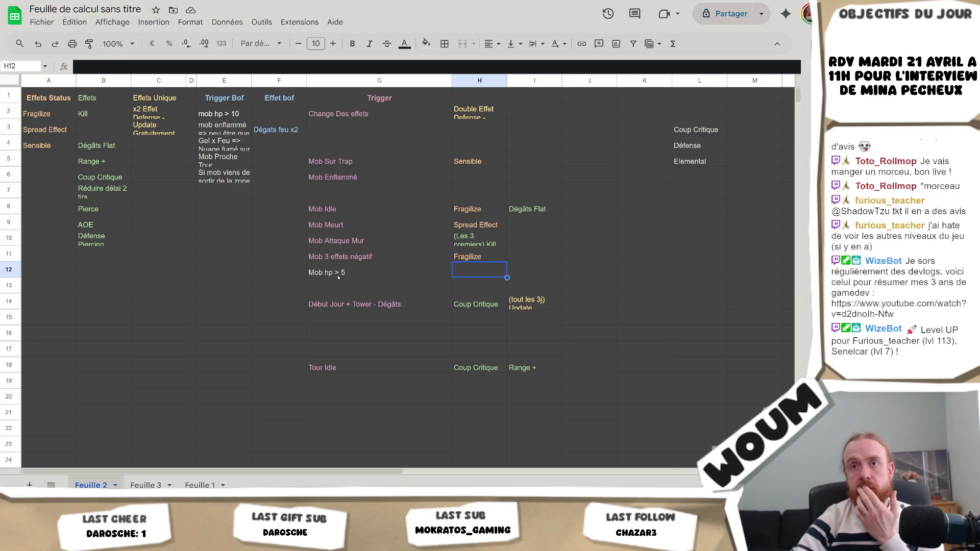
key("Down")
key("Down")
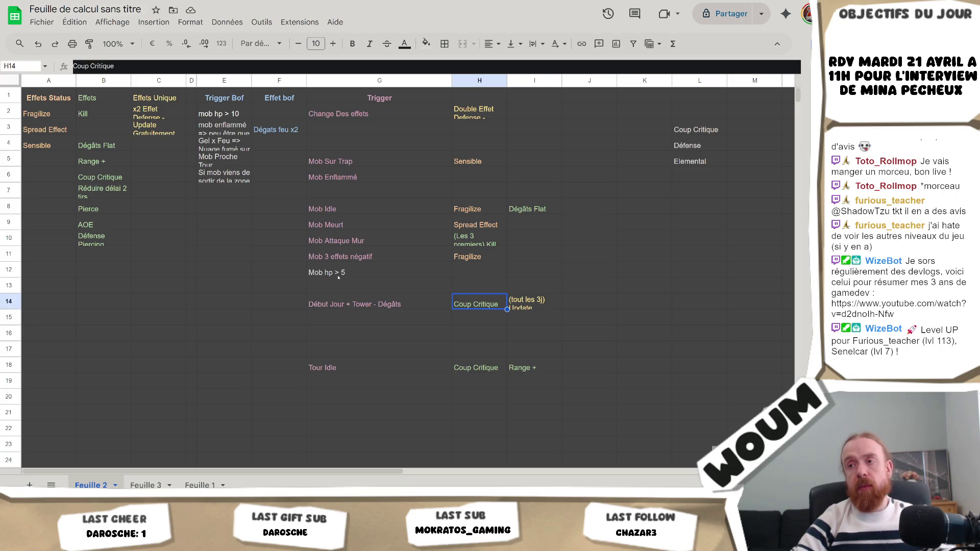
key("Up")
key("Up")
type("Coup Critique")
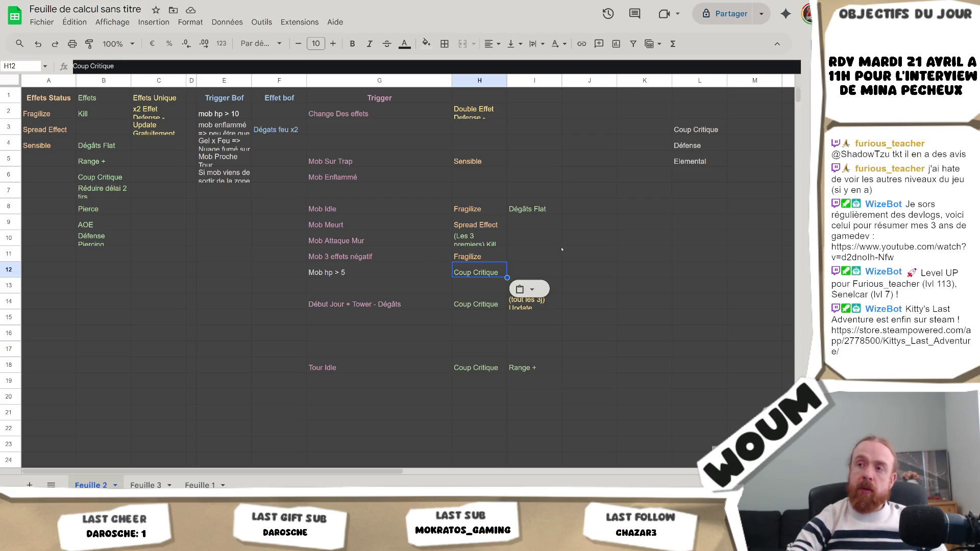
Step: Try a 'Double Effet' entry in C4, then erase it, leaving C4 empty
left_click(546, 259)
left_click(533, 276)
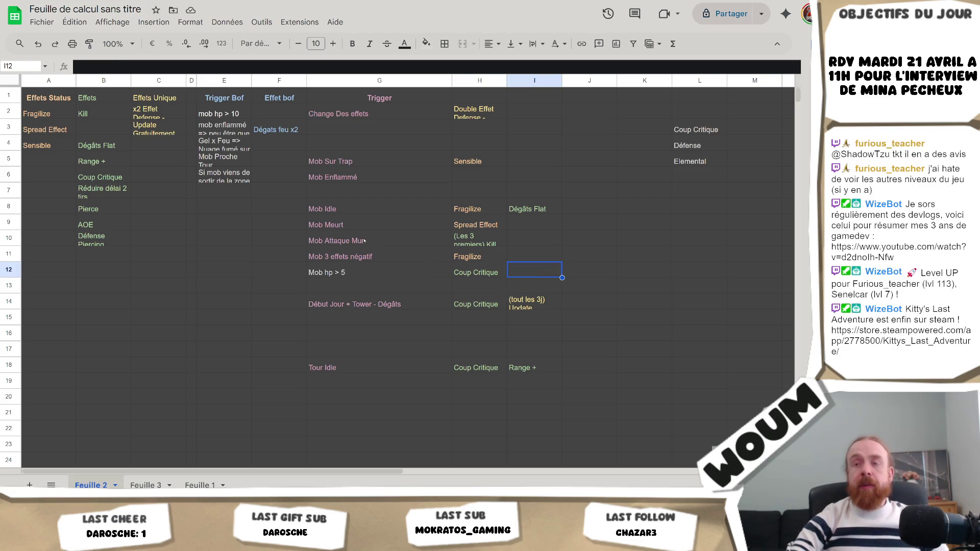
left_click(163, 119)
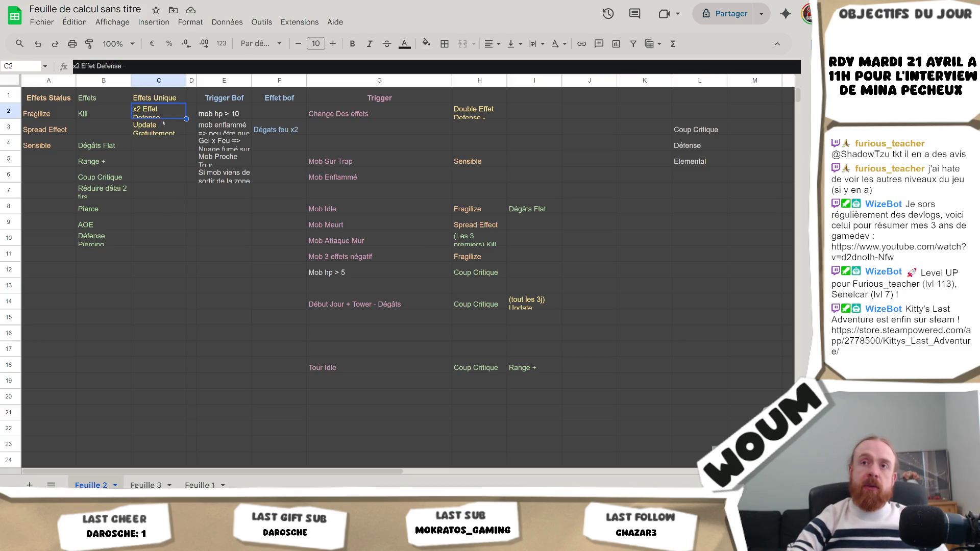
key("Down")
key("Down")
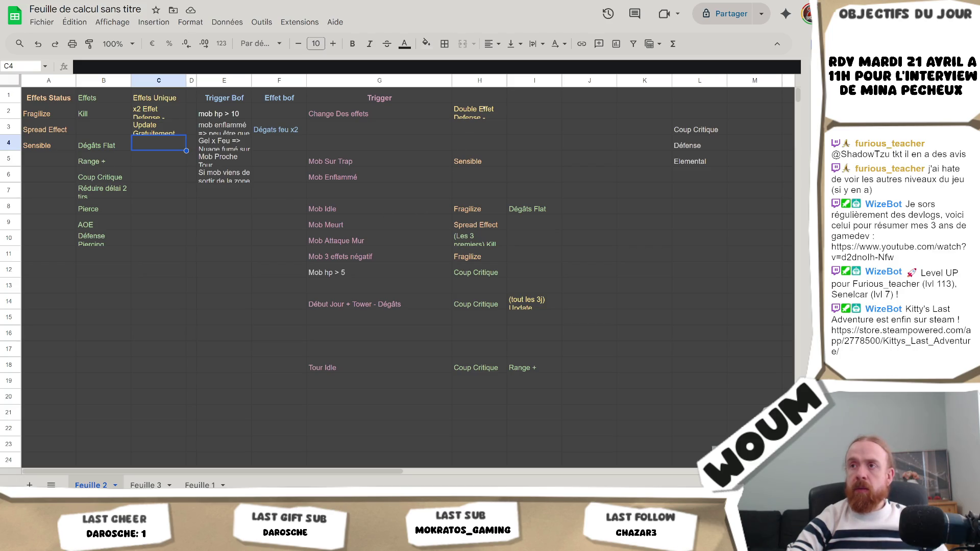
left_click(172, 109)
left_click(165, 128)
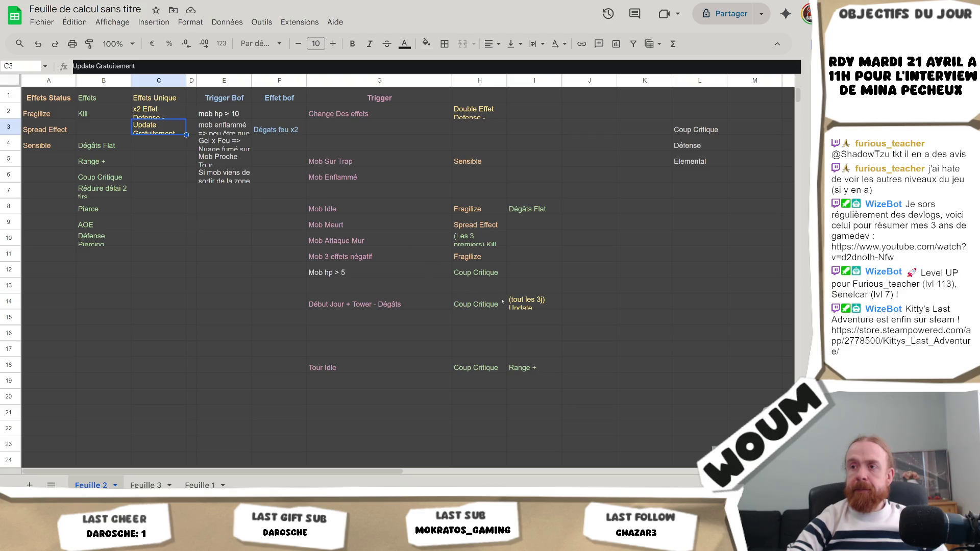
left_click(180, 146)
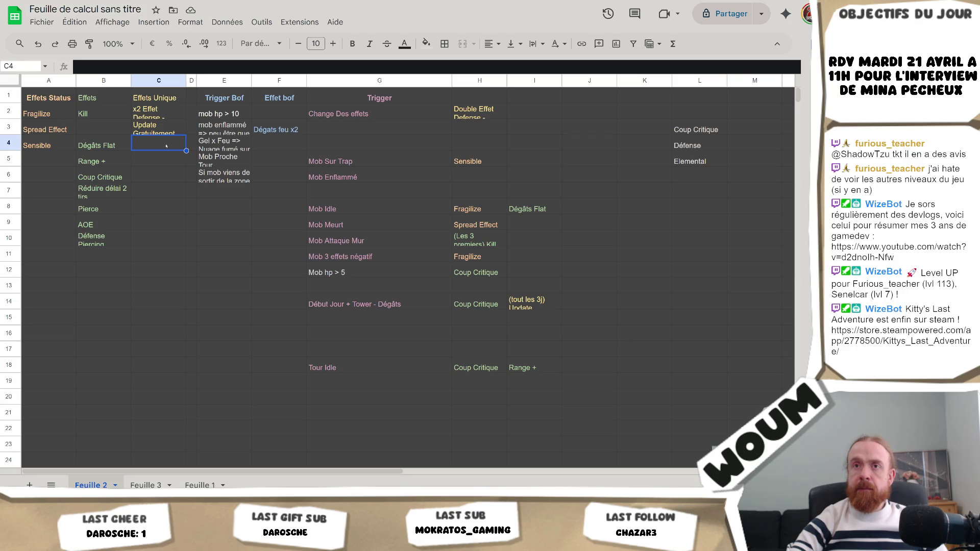
left_click(59, 162)
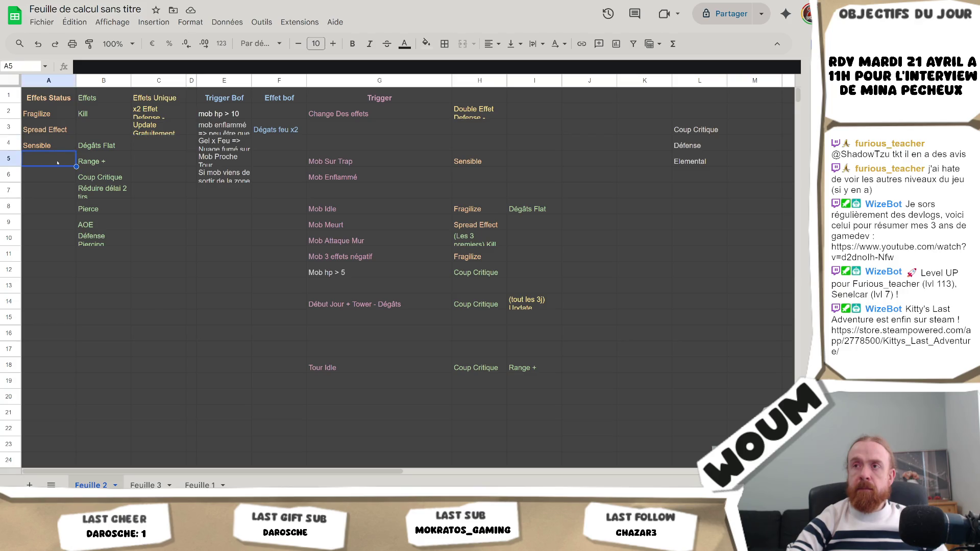
left_click(165, 146)
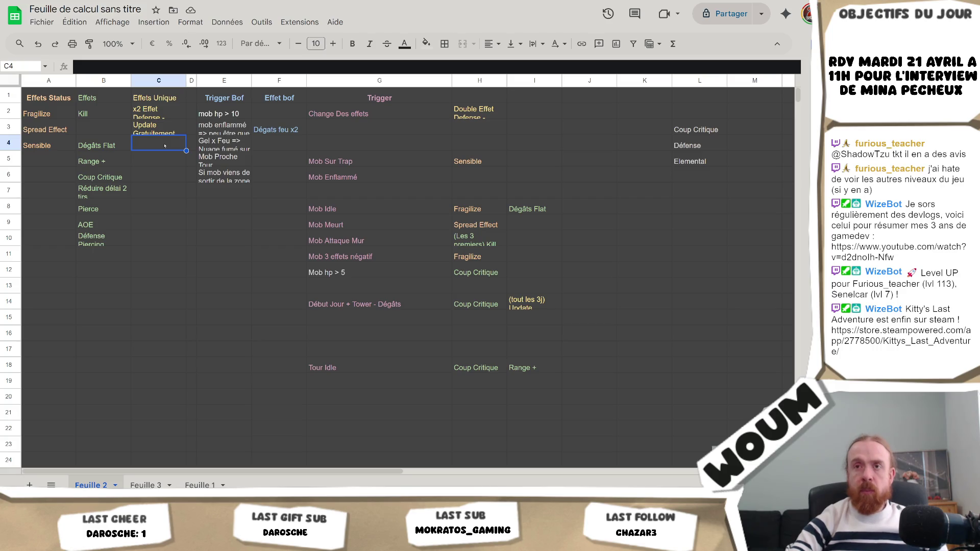
type("Double Effet")
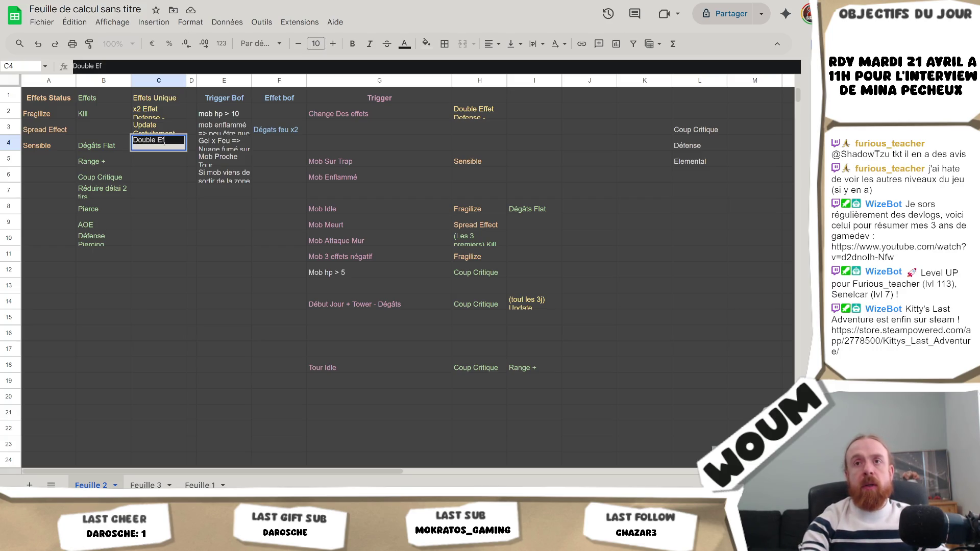
key("BackSpace")
key("BackSpace")
key("BackSpace")
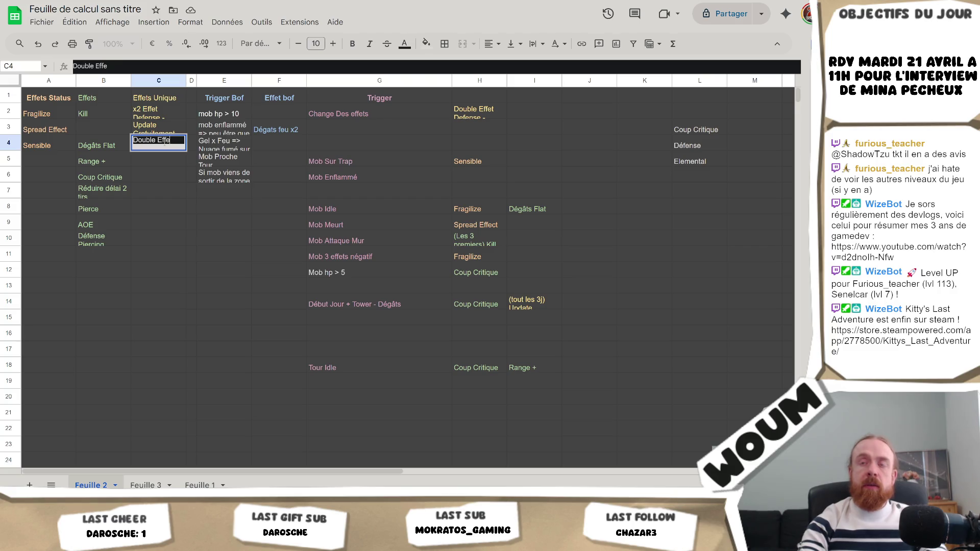
key("Return")
Step: Try a 'Double E' draft in A5, then erase it
key("Left")
key("Left")
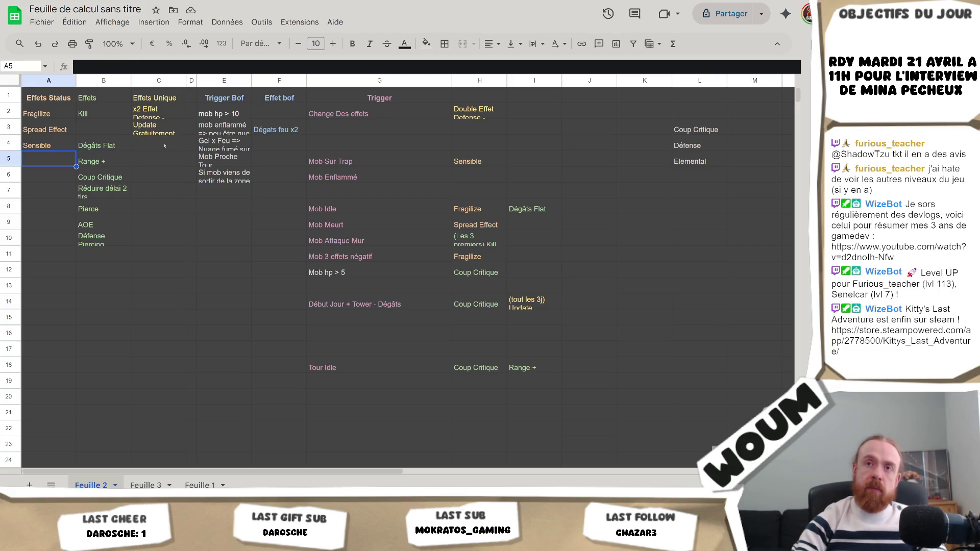
type("Double E")
key("BackSpace")
key("BackSpace")
key("BackSpace")
key("Return")
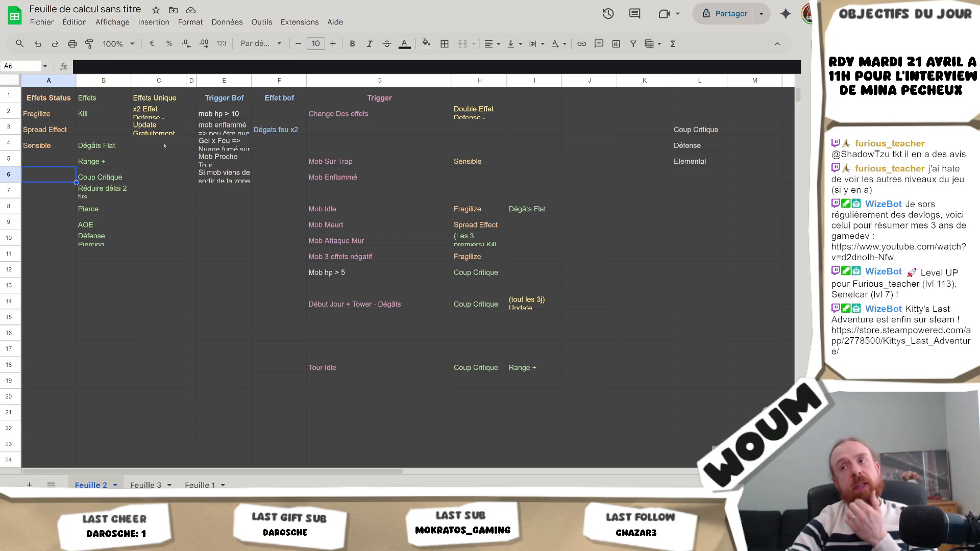
Step: Copy Spread Effect from H9 into I12
left_click(484, 225)
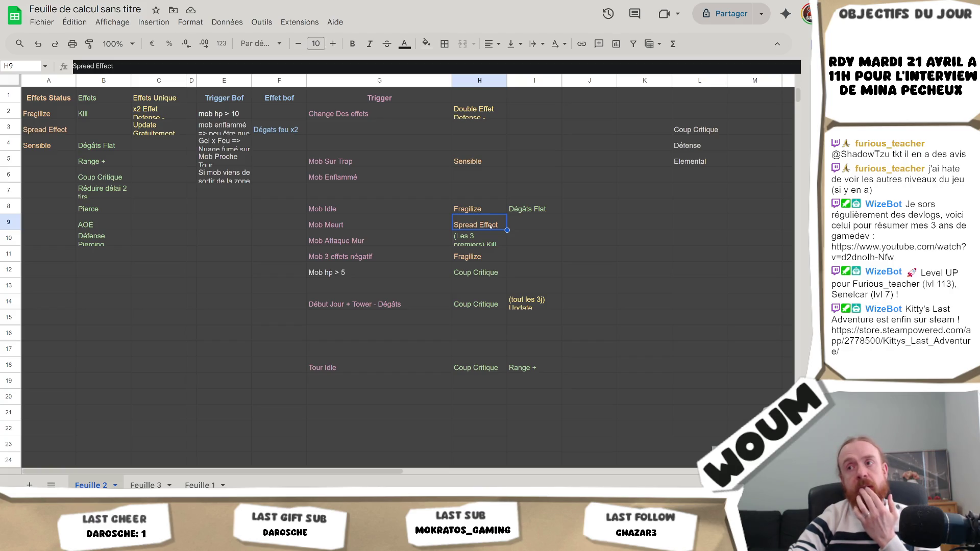
left_click(529, 265)
type("Spread Effect")
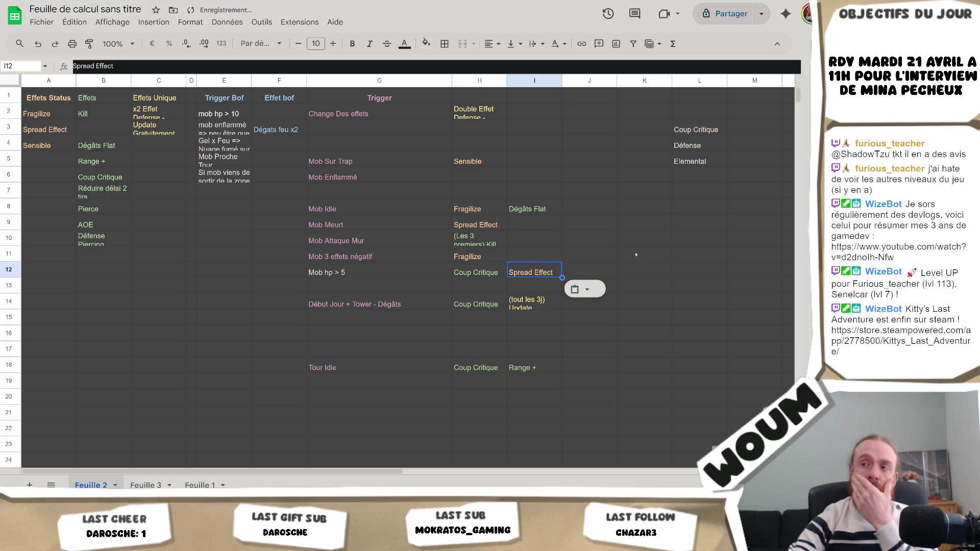
left_click(636, 255)
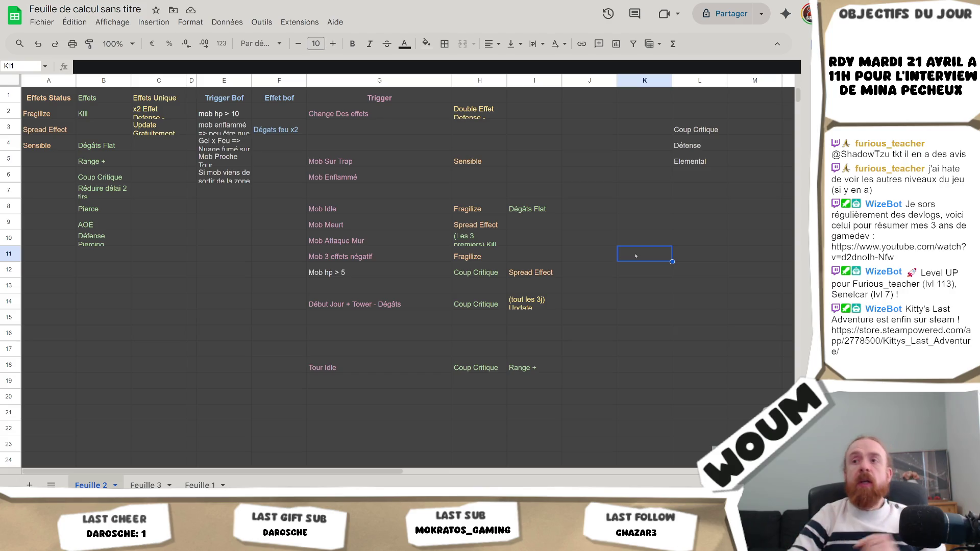
Step: Add the trigger '10 Mob Enflammé' in G7 under Mob Enflammé
key("Up")
key("Up")
key("Left")
key("Left")
key("Up")
key("Left")
key("Left")
key("Left")
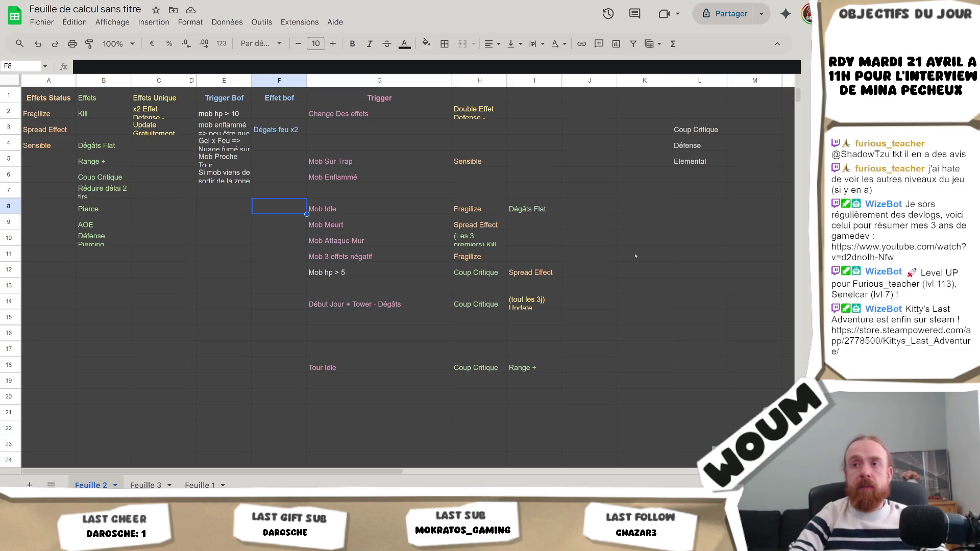
key("Up")
key("Right")
type("10 Mob")
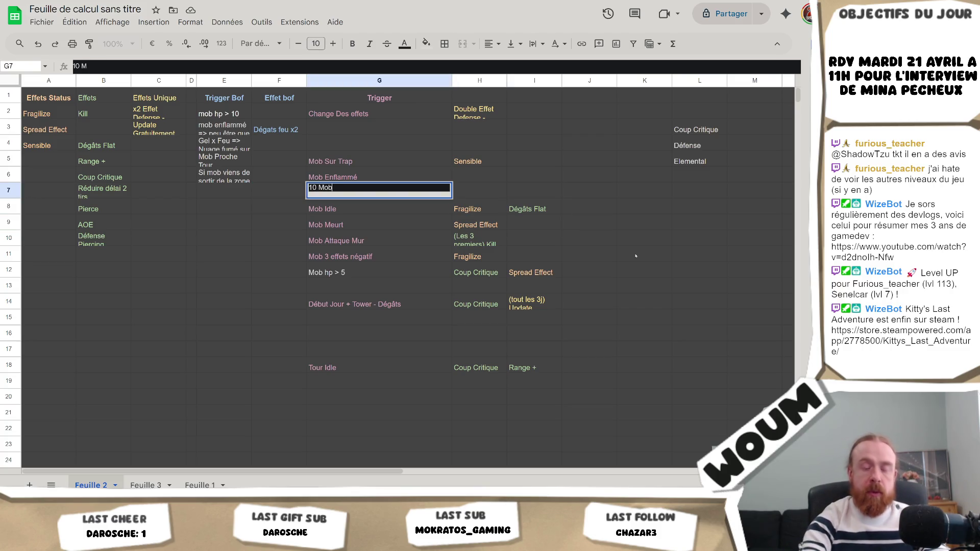
type(" Enflammé")
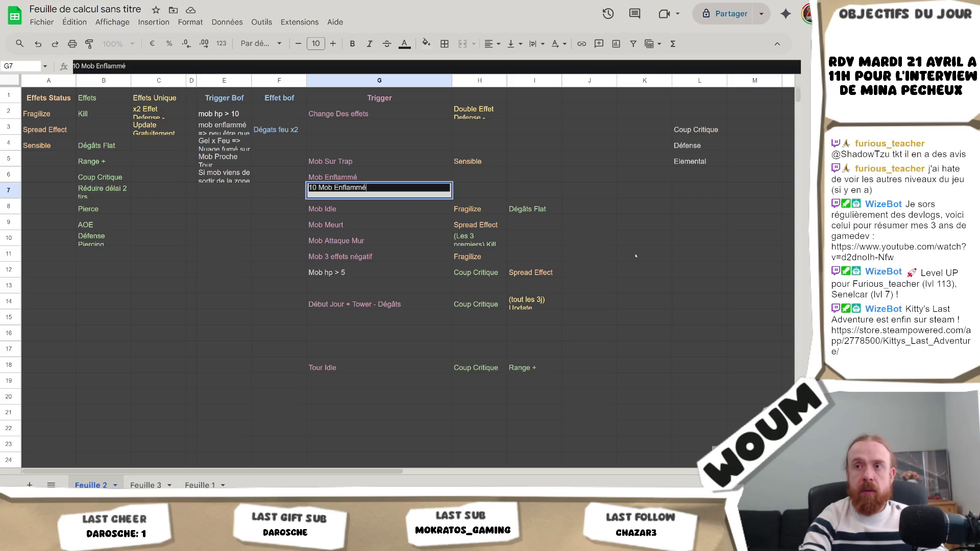
key("Tab")
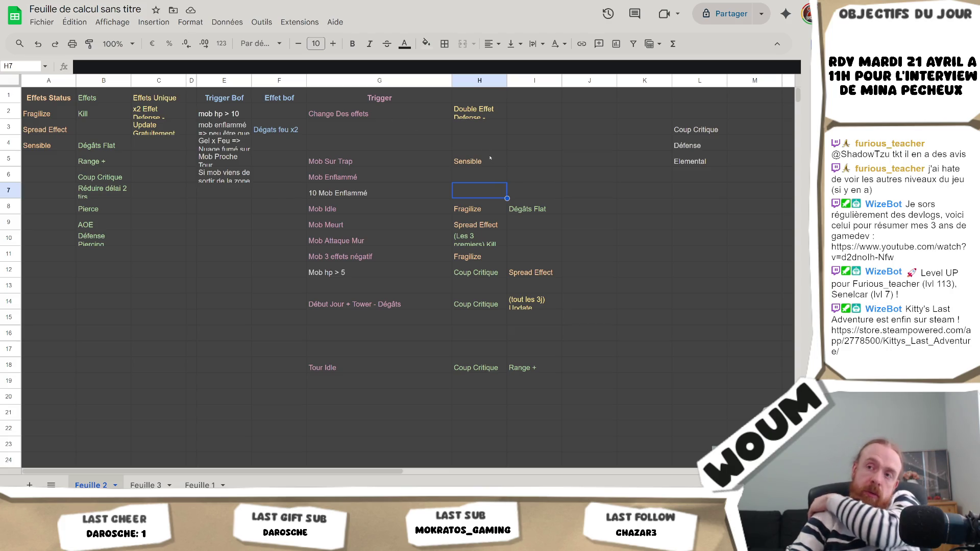
Step: Review the new 10 Mob Enflammé row and its empty effect cell H7
key("Left")
key("Right")
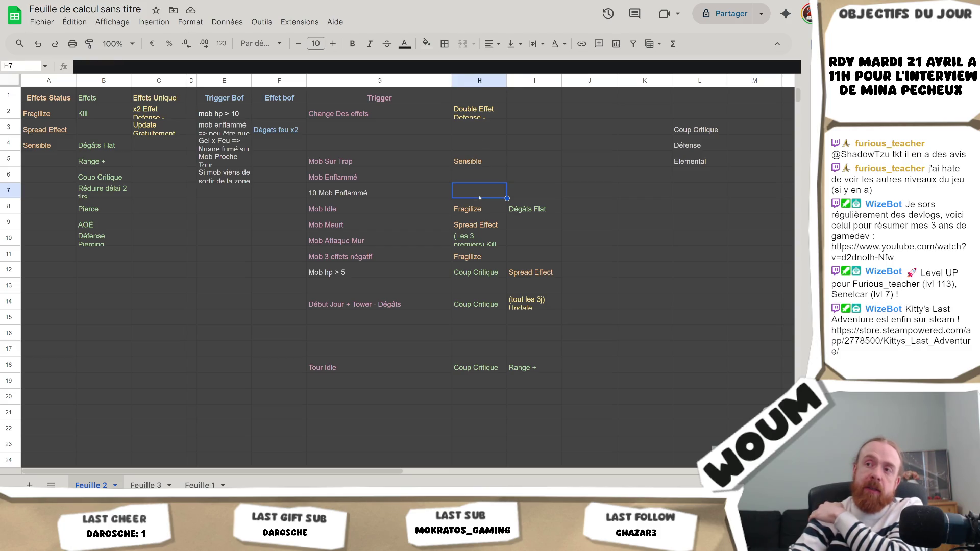
left_click(377, 182)
left_click(362, 203)
left_click(416, 193)
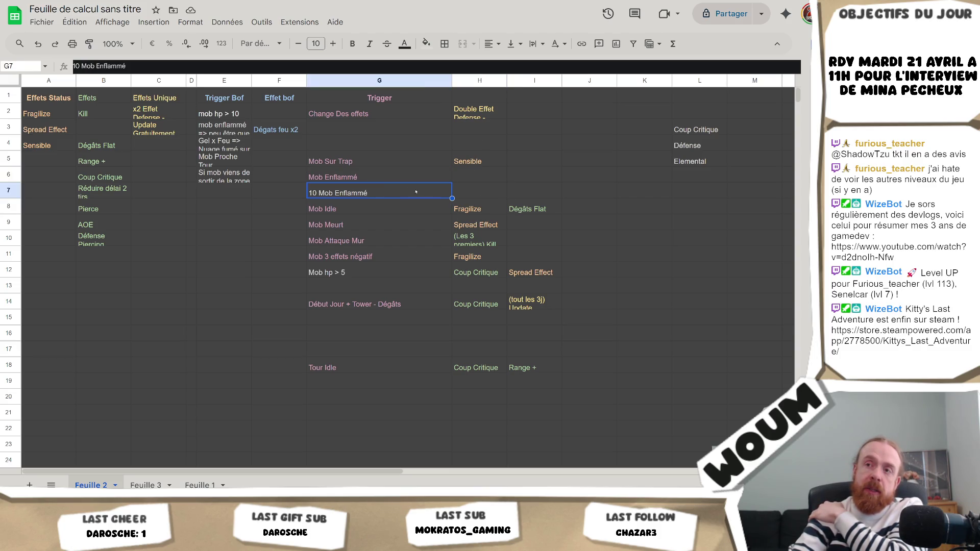
left_click(486, 188)
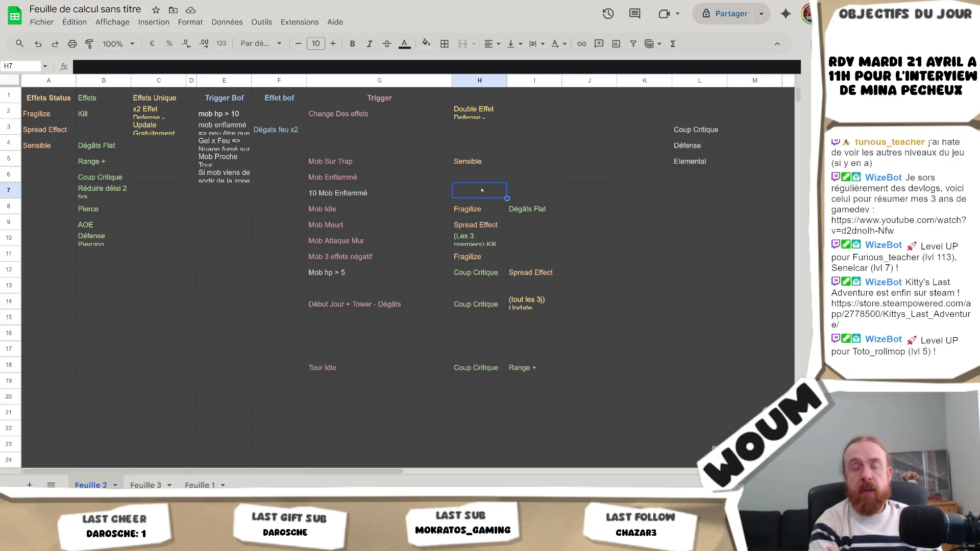
left_click(99, 245)
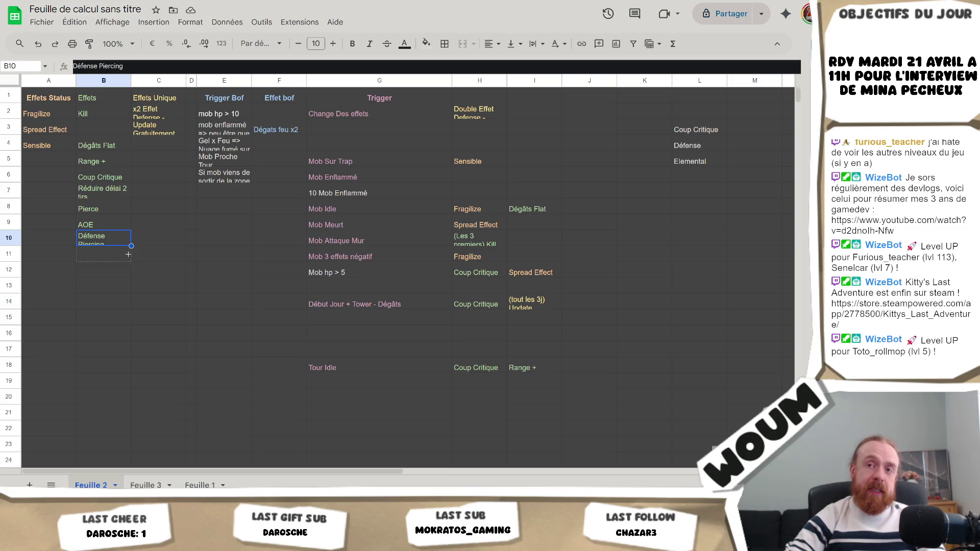
Step: Replace Défense Piercing in B11 with 'Ressource'
left_click_drag(131, 246, 109, 265)
left_click(102, 254)
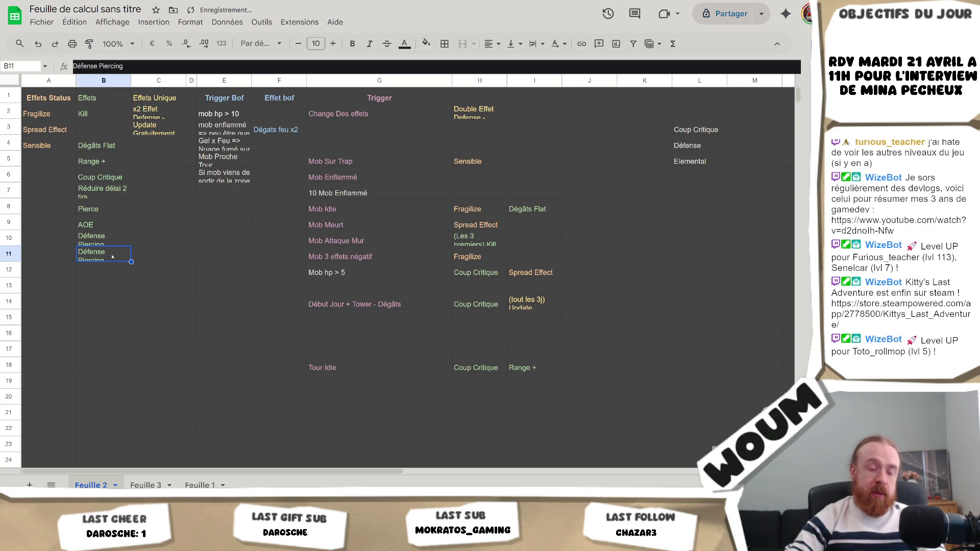
type("Ressource")
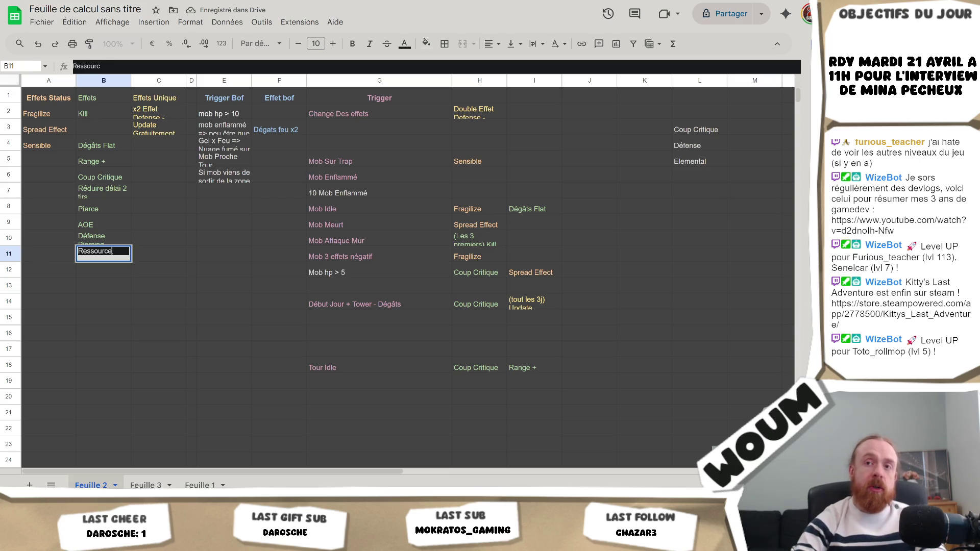
key("Return")
left_click(112, 257)
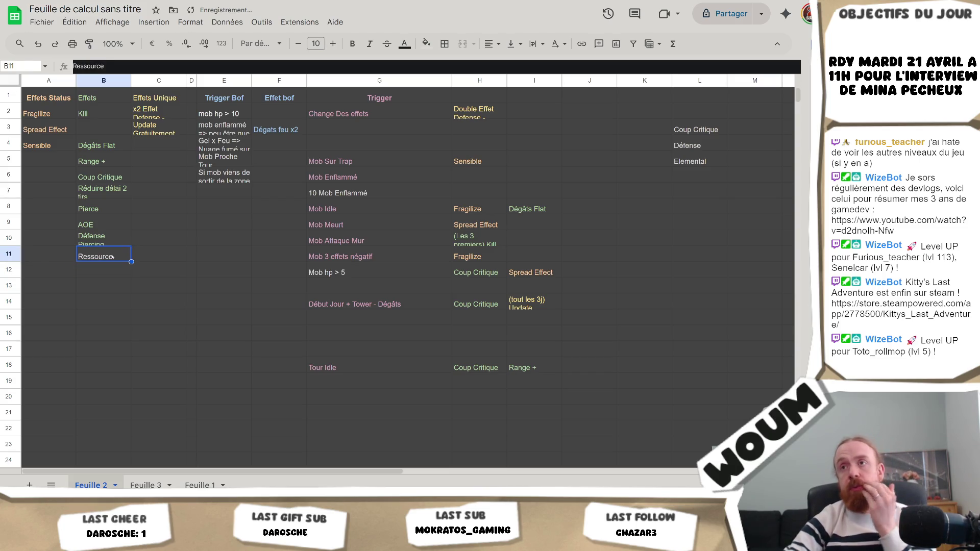
Step: Copy Ressource from B11 into H7
left_click(405, 44)
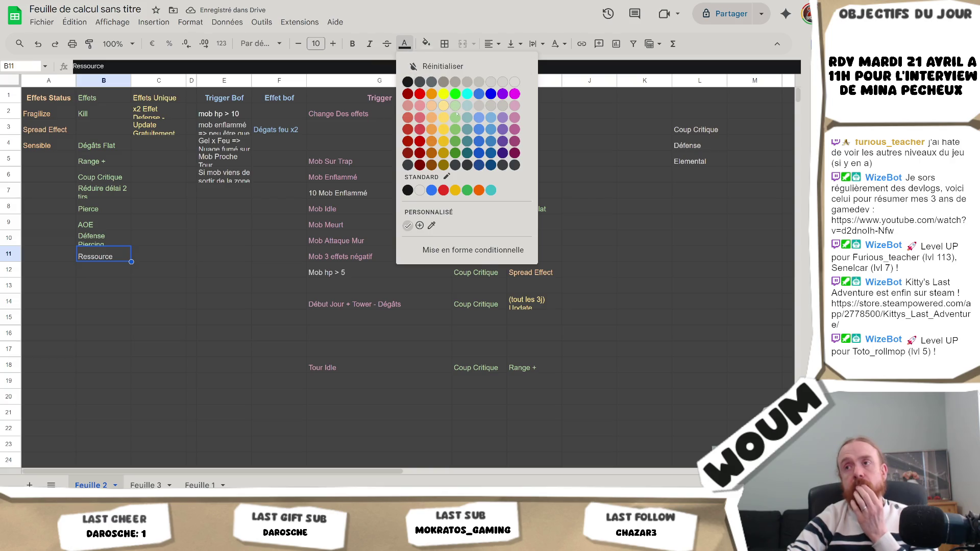
left_click(456, 111)
left_click(163, 256)
left_click(118, 254)
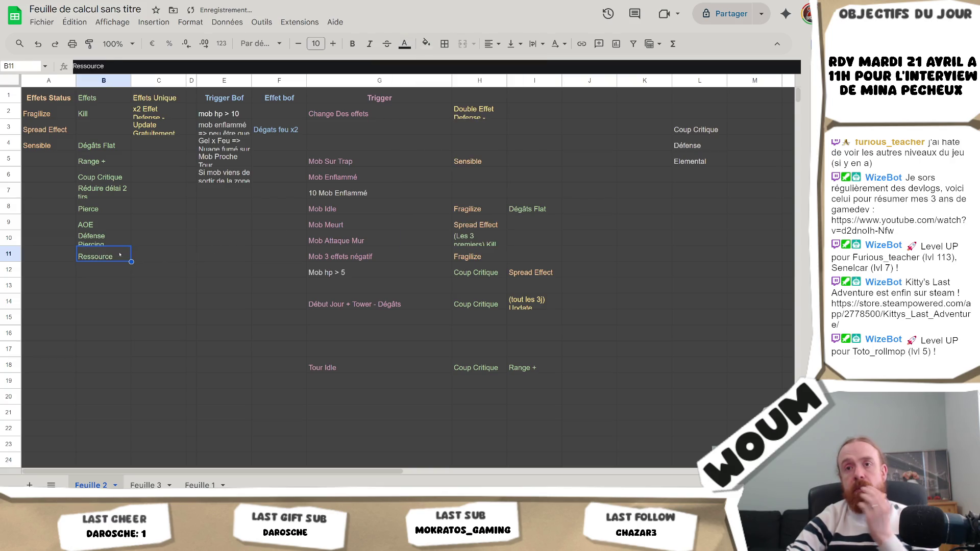
key("ctrl+c")
left_click(475, 193)
key("ctrl+v")
left_click(657, 264)
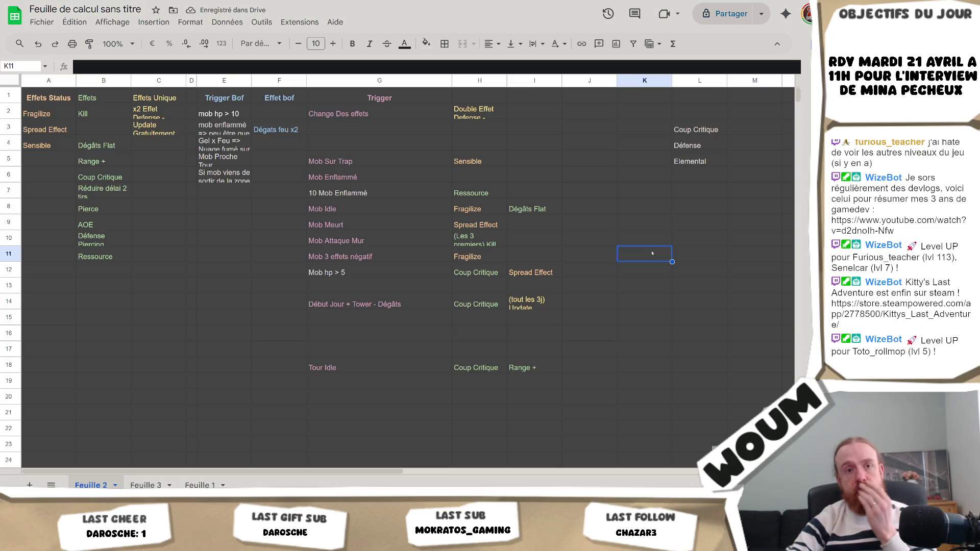
Step: Extend G7 to read '10 Mob Enflammé en même temps'
double_click(395, 189)
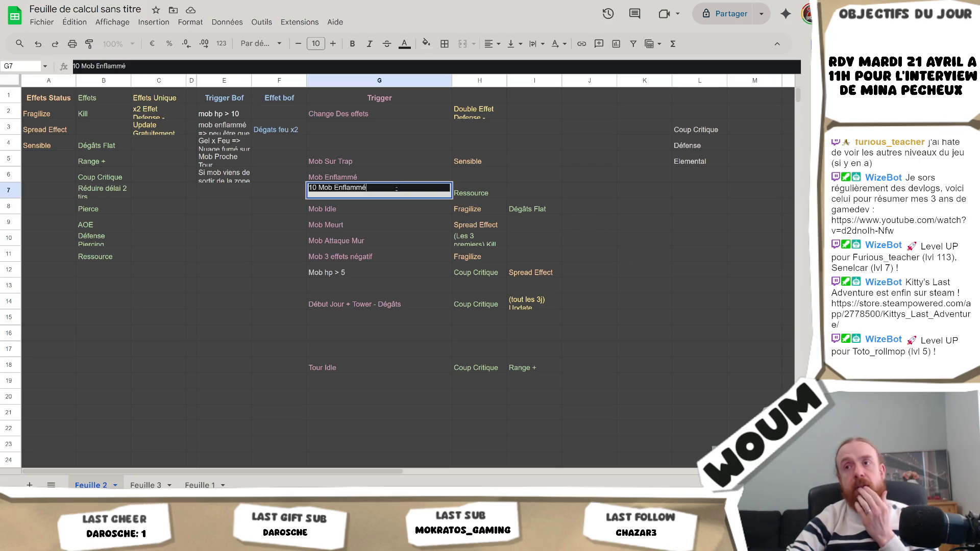
type(" en ")
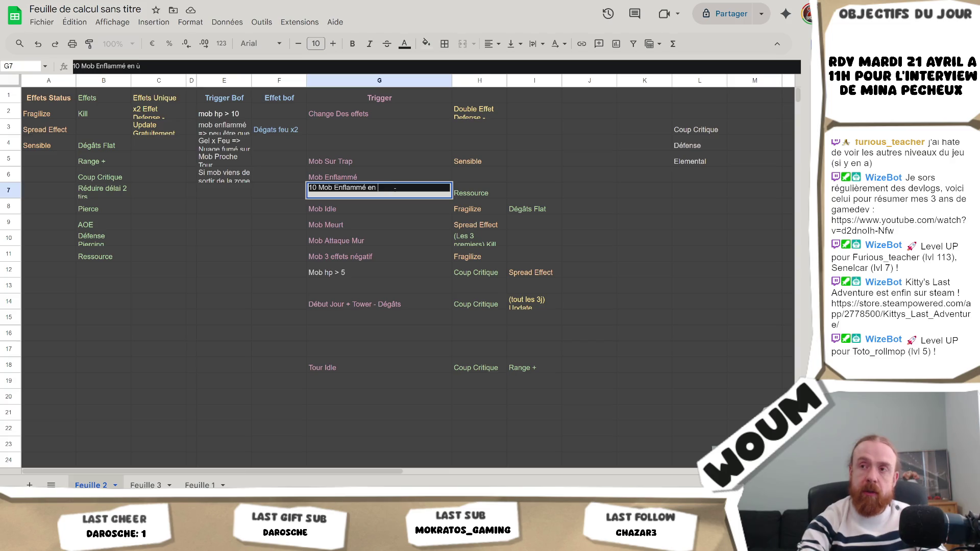
type("même temps")
key("Return")
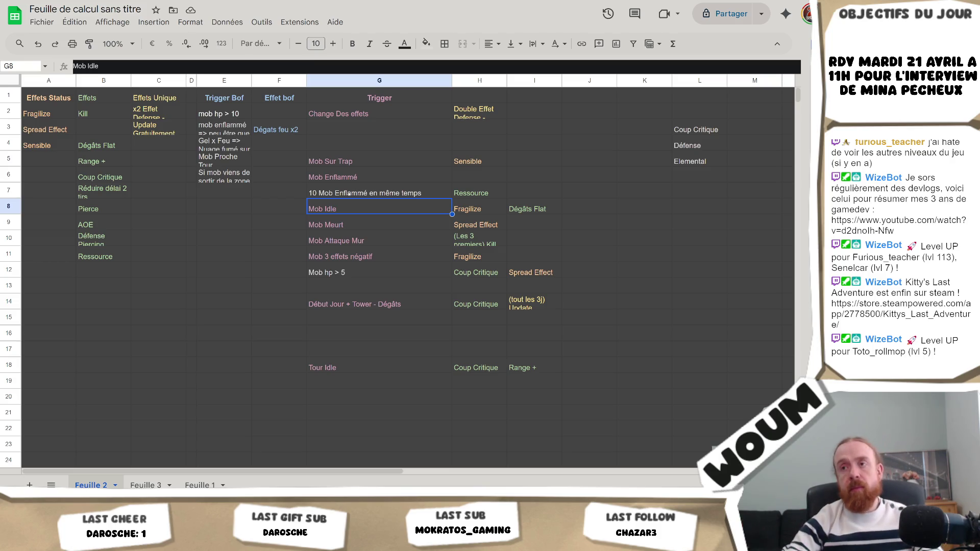
left_click(539, 372, "shift")
Step: Shift the G8:I18 trigger block down one row and copy the G7 trigger into G8
left_click(378, 220)
key("ctrl+v")
left_click(367, 194)
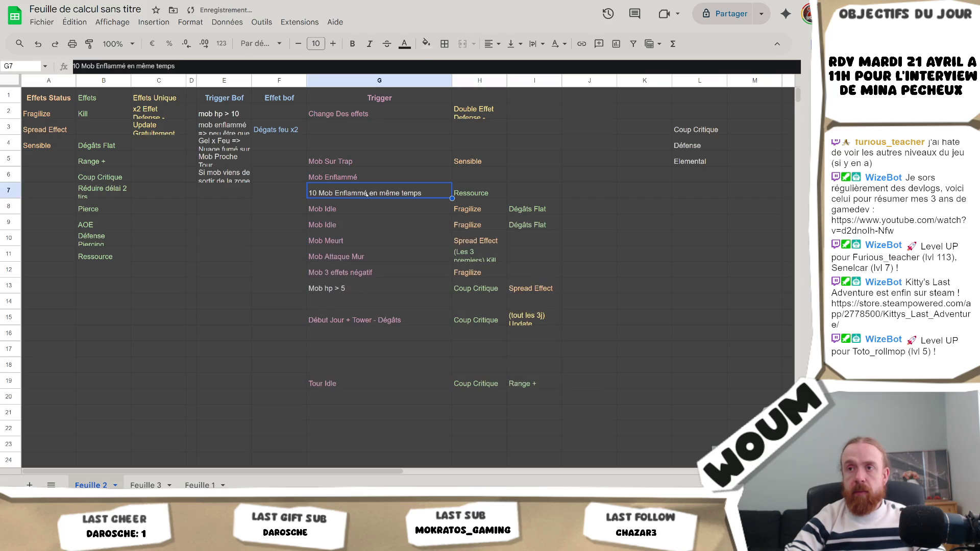
key("ctrl+c")
left_click(374, 207)
key("ctrl+v")
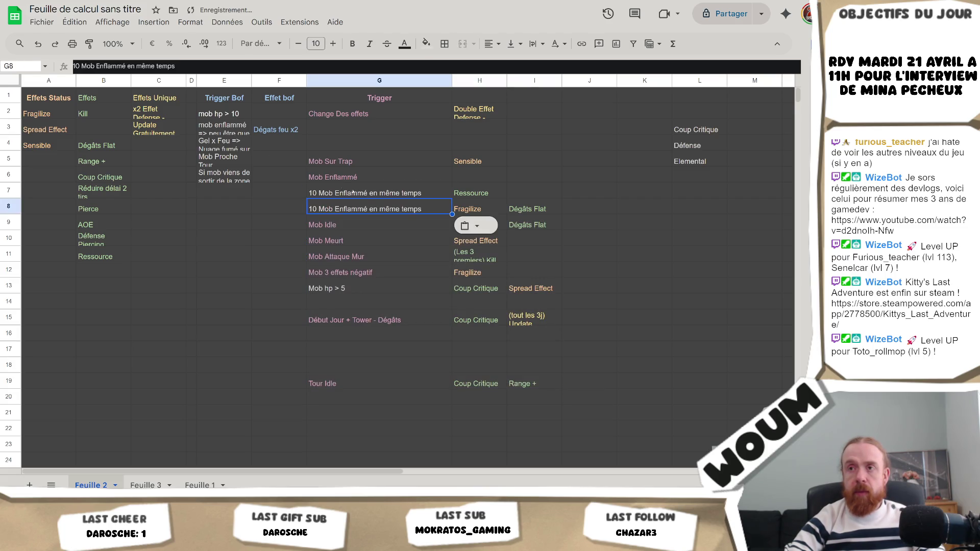
Step: Change G8 to '10 Mob Enflammé count' and clear its effects in H8 and I8
left_click(128, 66)
key("shift+End")
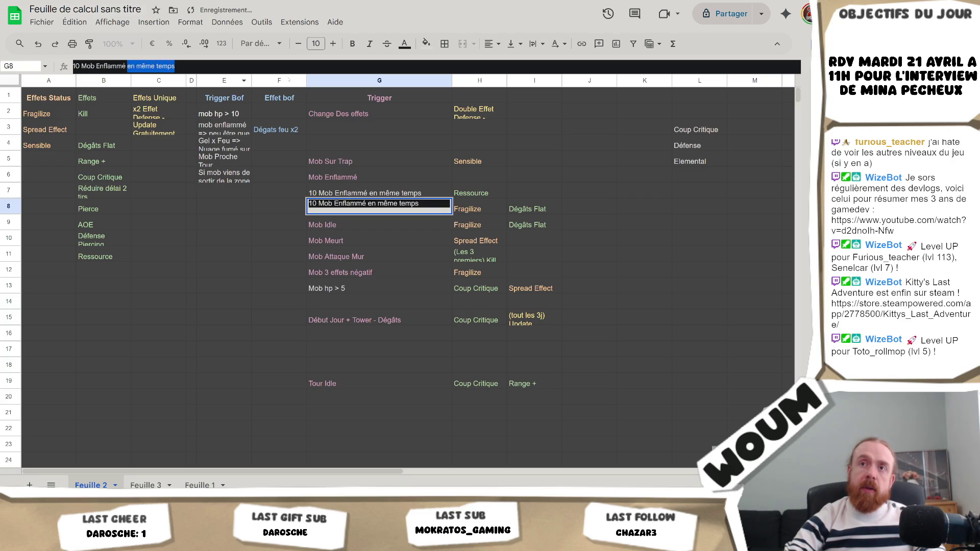
type("count")
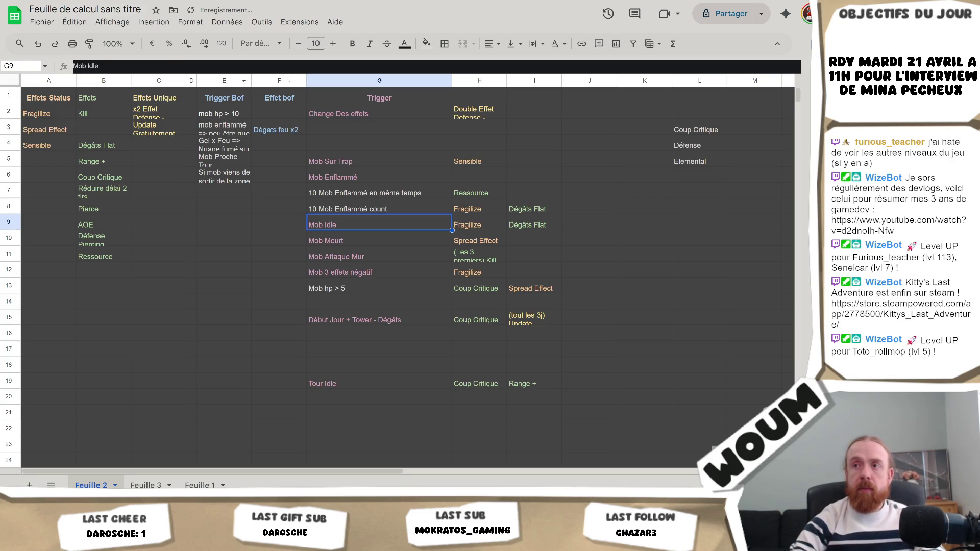
key("Tab")
key("Delete")
key("Right")
key("Delete")
key("Left")
key("Left")
key("Up")
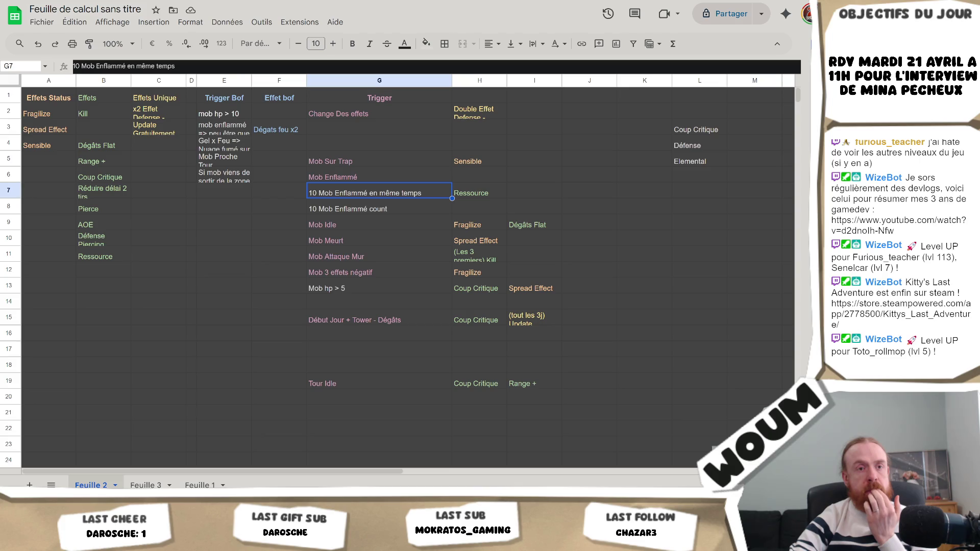
left_click(404, 239)
left_click(409, 196)
left_click(410, 205)
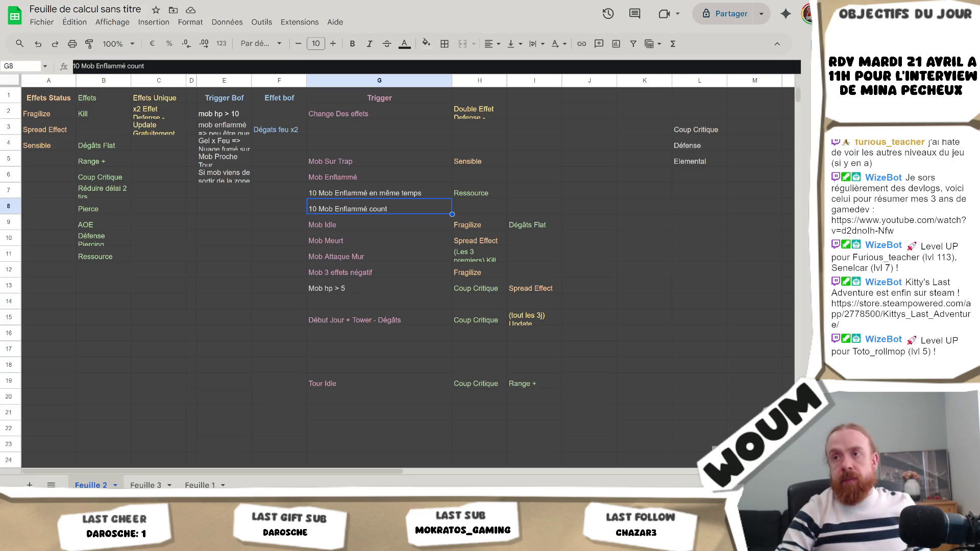
left_click(480, 207)
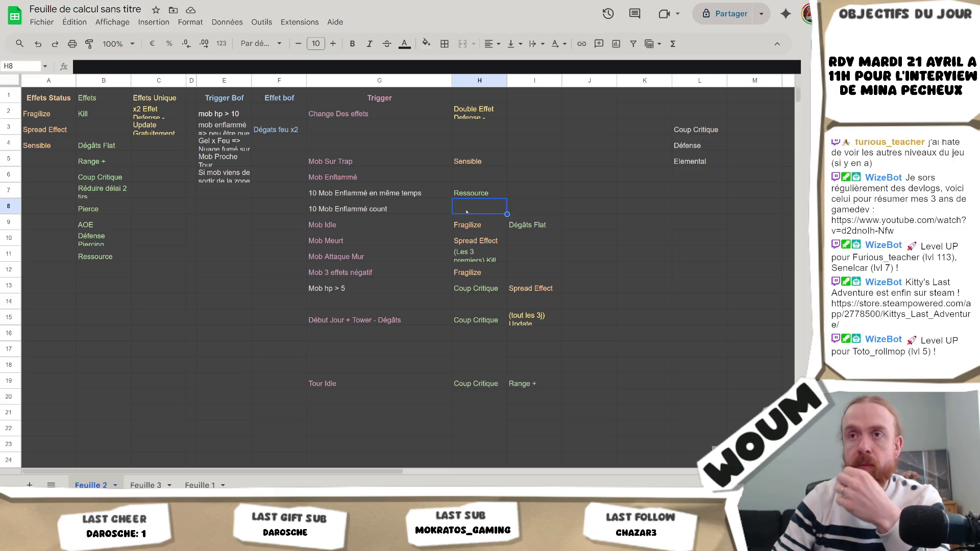
mouse_move(465, 211)
left_mouse_down()
mouse_move(449, 214)
mouse_move(482, 206)
left_mouse_up()
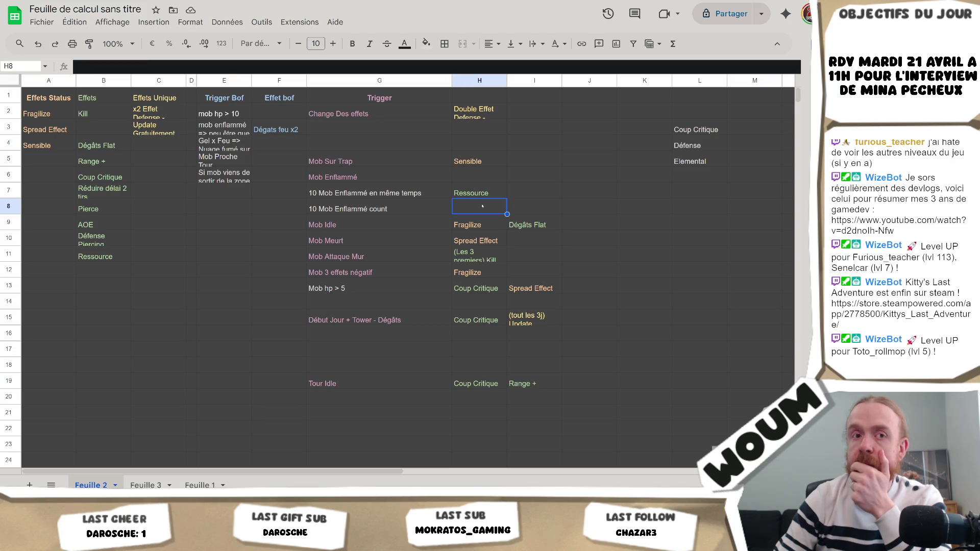
left_click(381, 210)
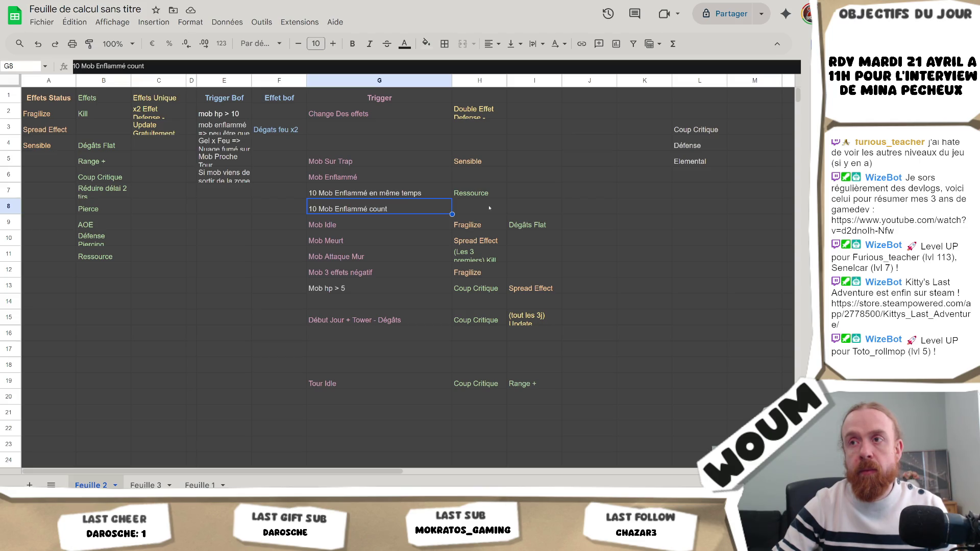
left_click(403, 191)
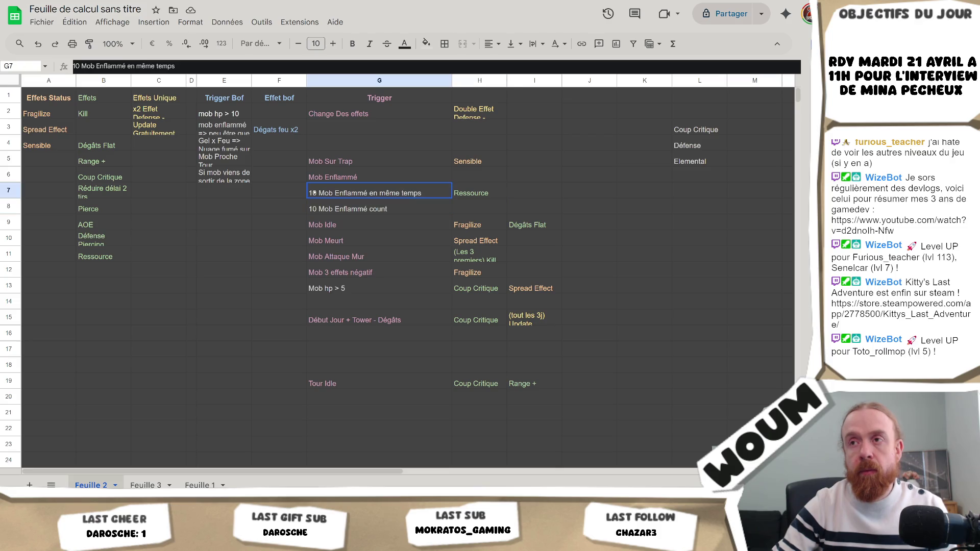
left_click(372, 212)
left_click(380, 194)
left_click(381, 209)
left_click(381, 199)
left_click(375, 208)
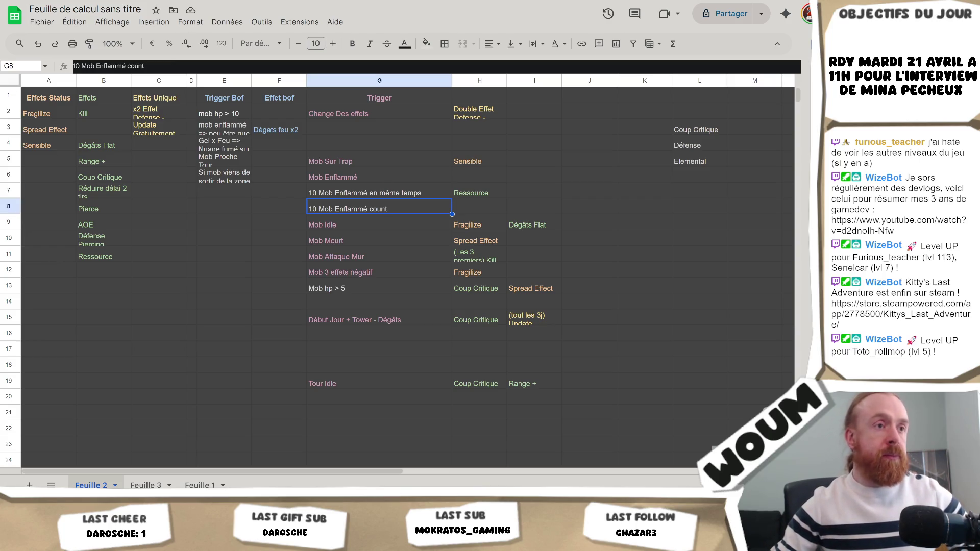
Step: Enter the note 'Toutes les tour ont une attaque bonus une fois' in F2
double_click(215, 193)
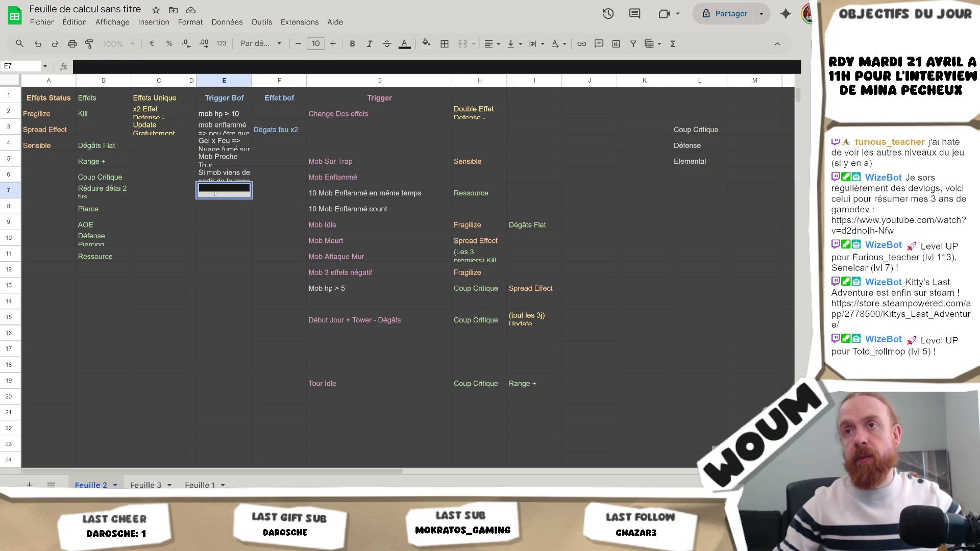
left_click(235, 221)
left_click(289, 115)
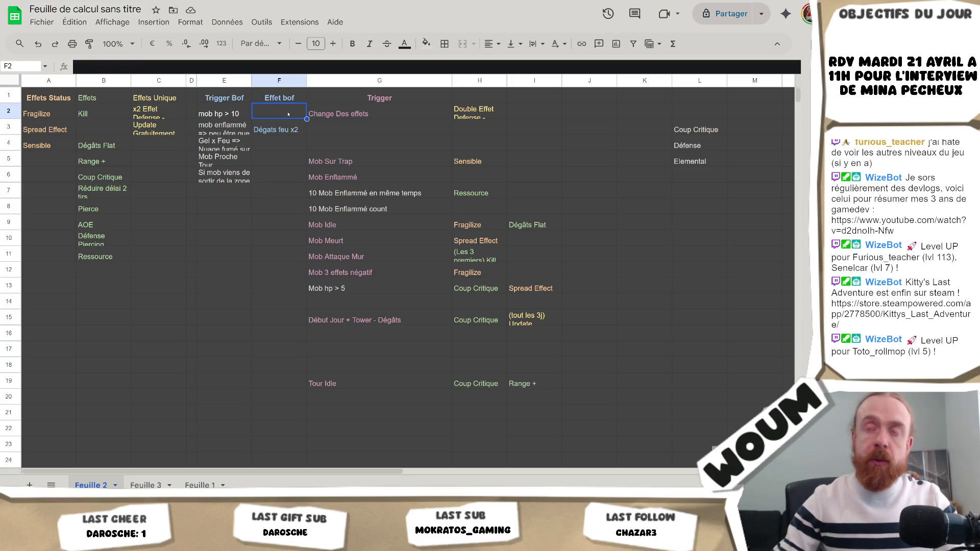
type("Toutes le")
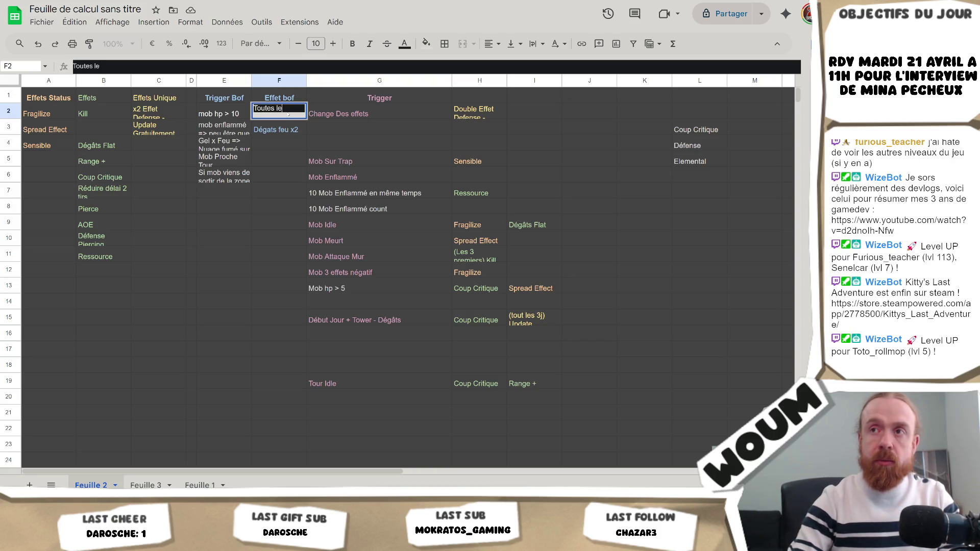
type("s tour attaque")
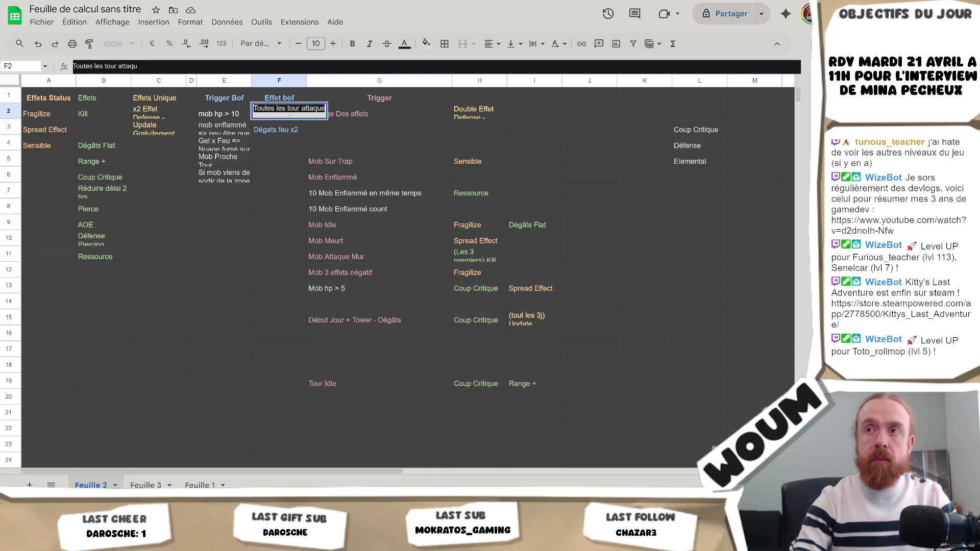
key("BackSpace")
key("BackSpace")
key("BackSpace")
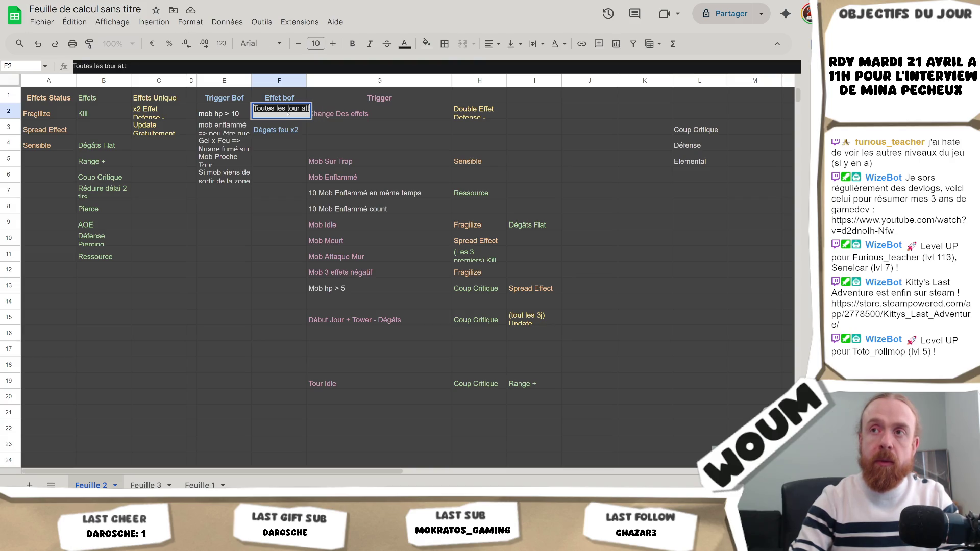
type("nt une at")
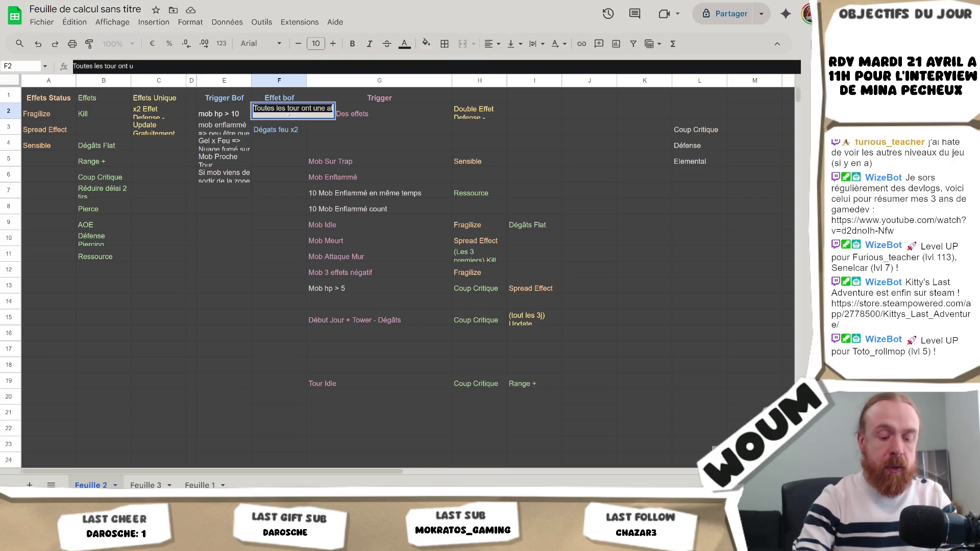
type("taque bonus une fois")
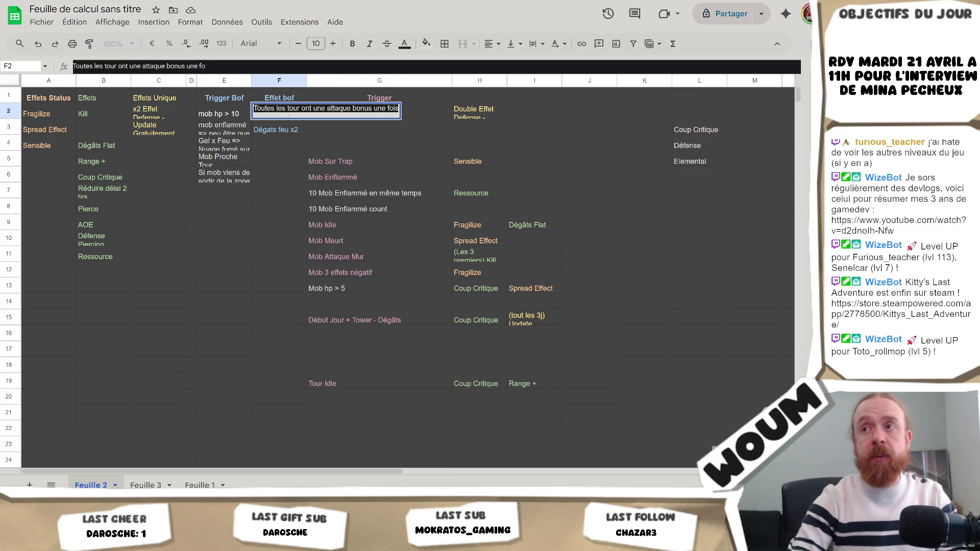
key("Return")
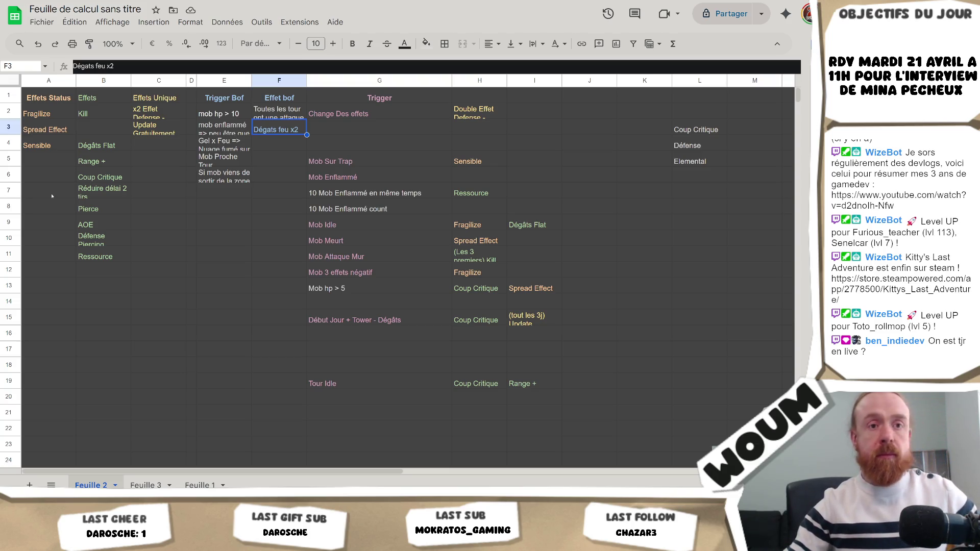
Step: Add 'Gel x Feu' as a new trigger in G16, below Début Jour + Tower - Dégâts
left_click(309, 163)
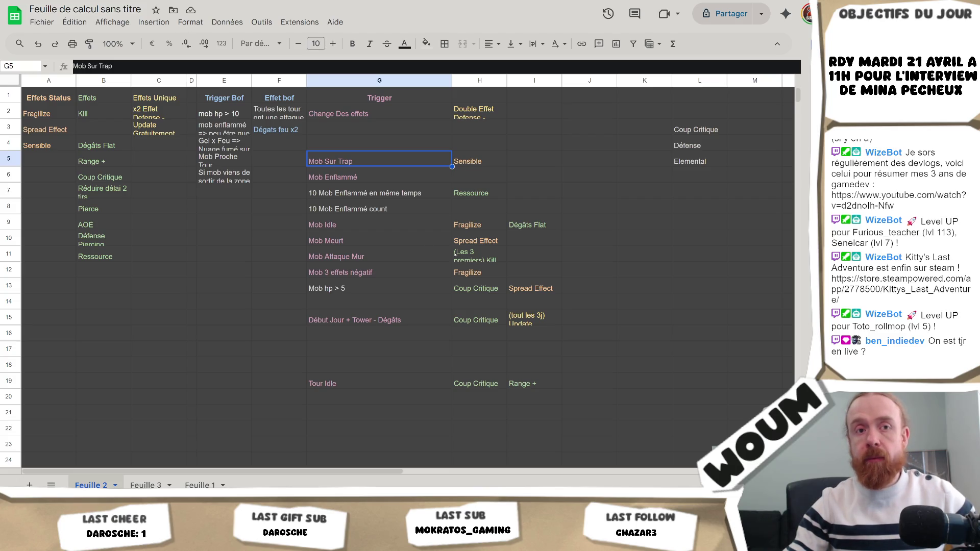
left_click(531, 243)
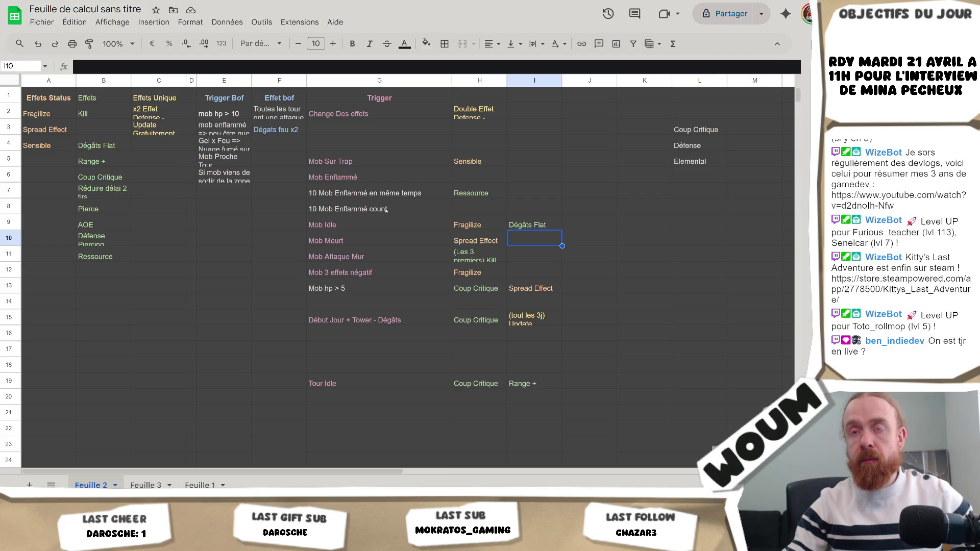
left_click(625, 228)
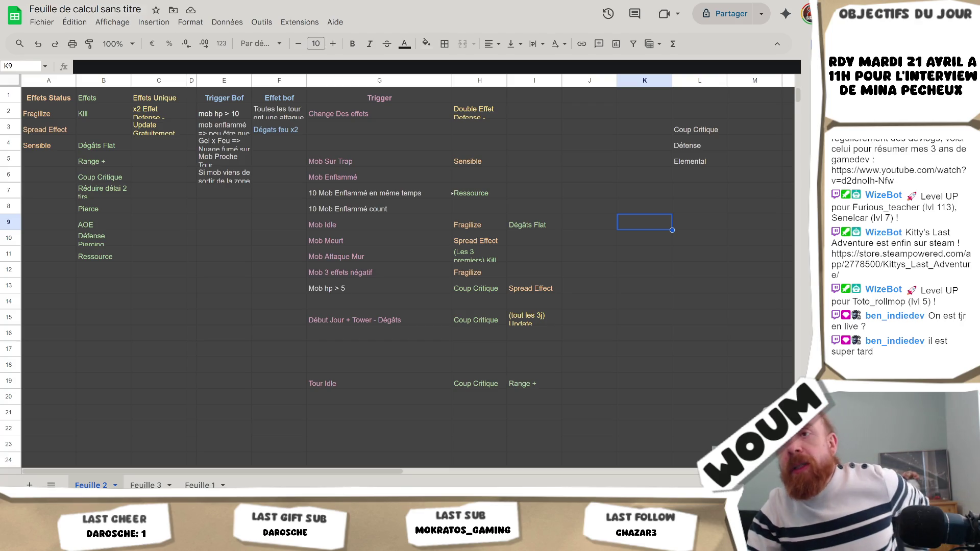
left_click(236, 145)
left_click(332, 134)
left_click(332, 139)
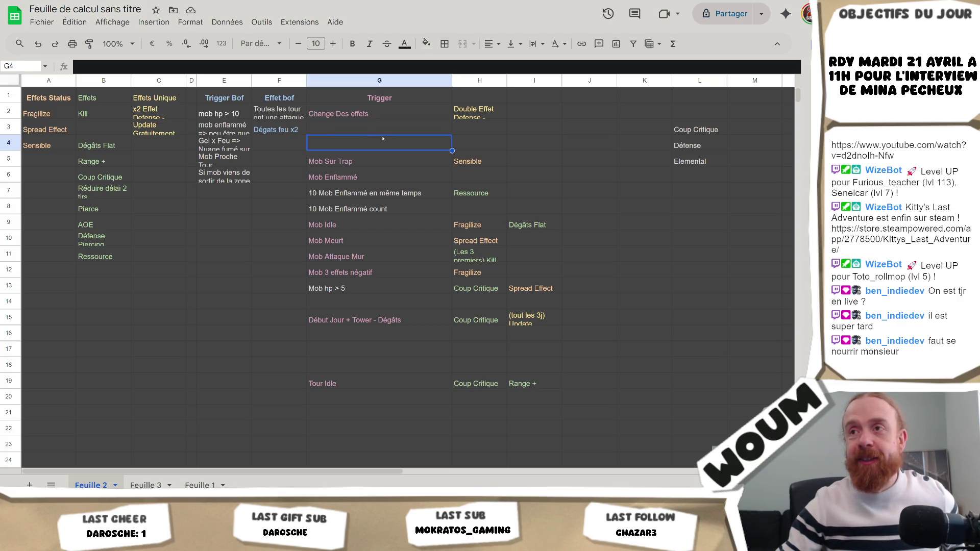
left_click(369, 334)
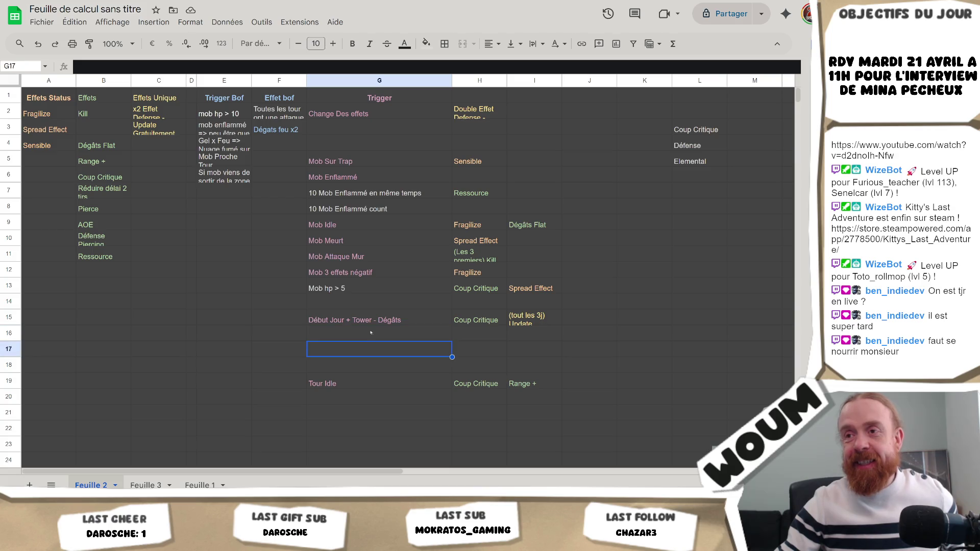
double_click(369, 334)
type("G")
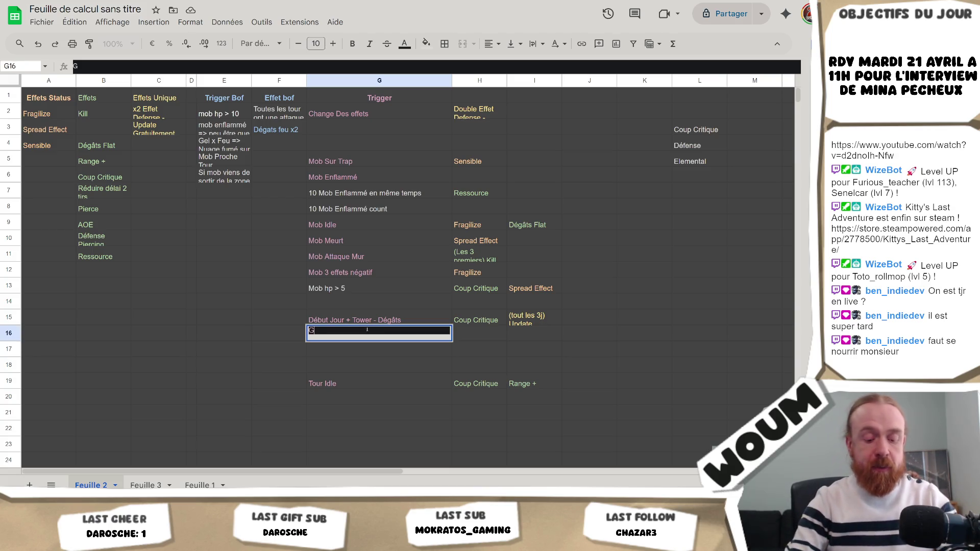
type("el x Feu")
key("Return")
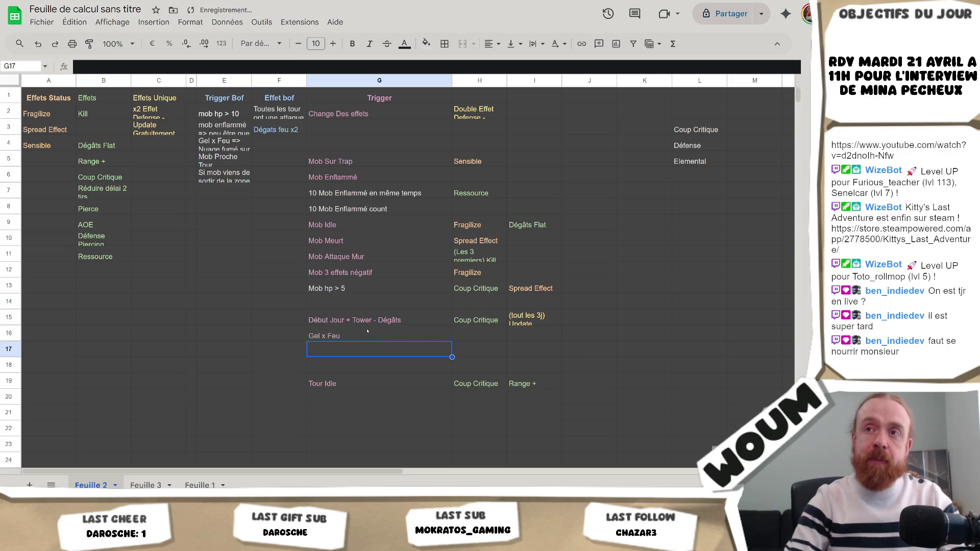
left_click(224, 142)
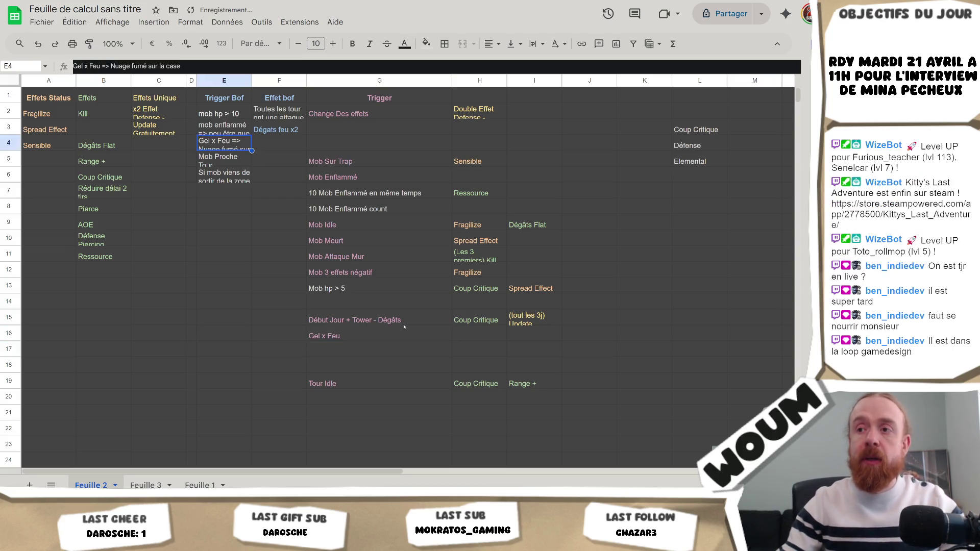
left_click(388, 321)
left_click(396, 339)
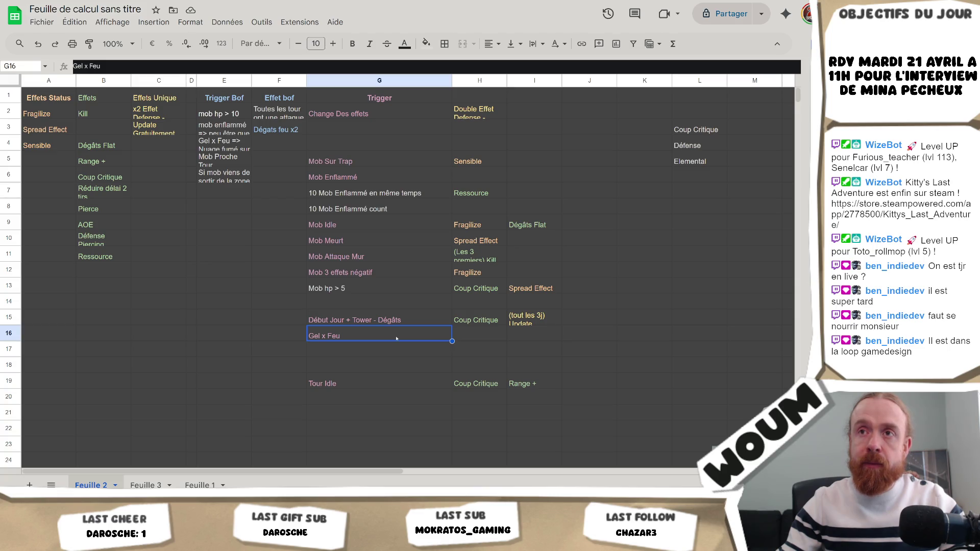
Step: Write the Effet bof note in F4, 'Chaque Défense augmente de 10%…', fixing typos along the way
left_click(289, 139)
type("Chaque Défg")
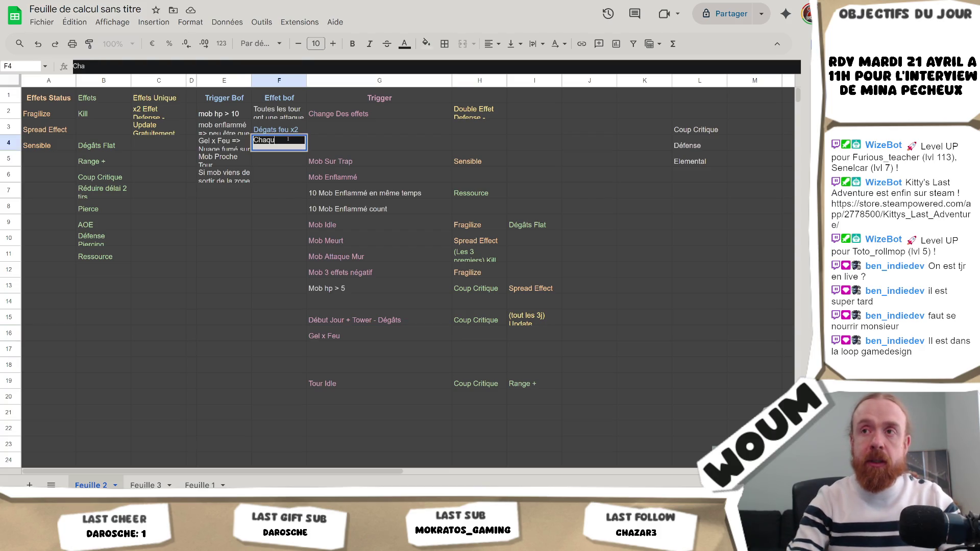
key("BackSpace")
type("ens")
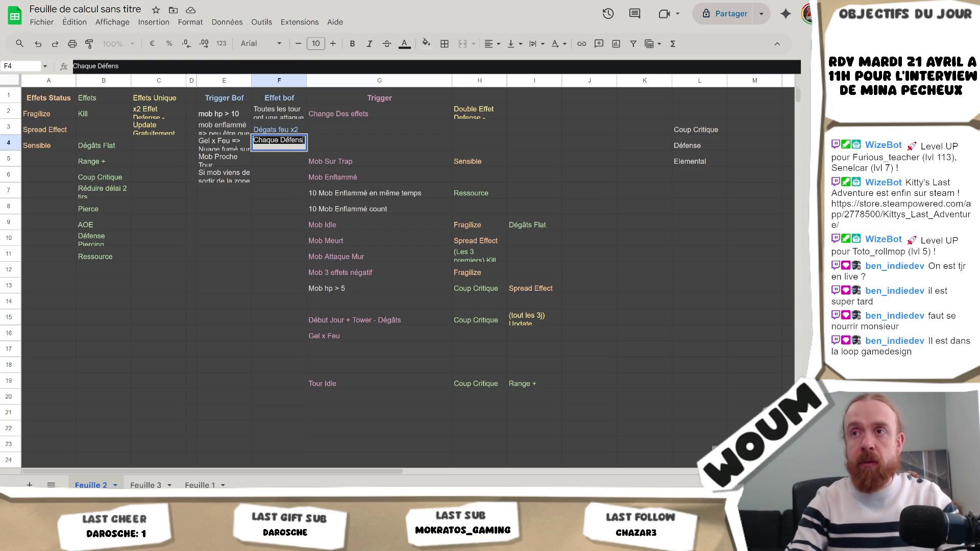
type("e -")
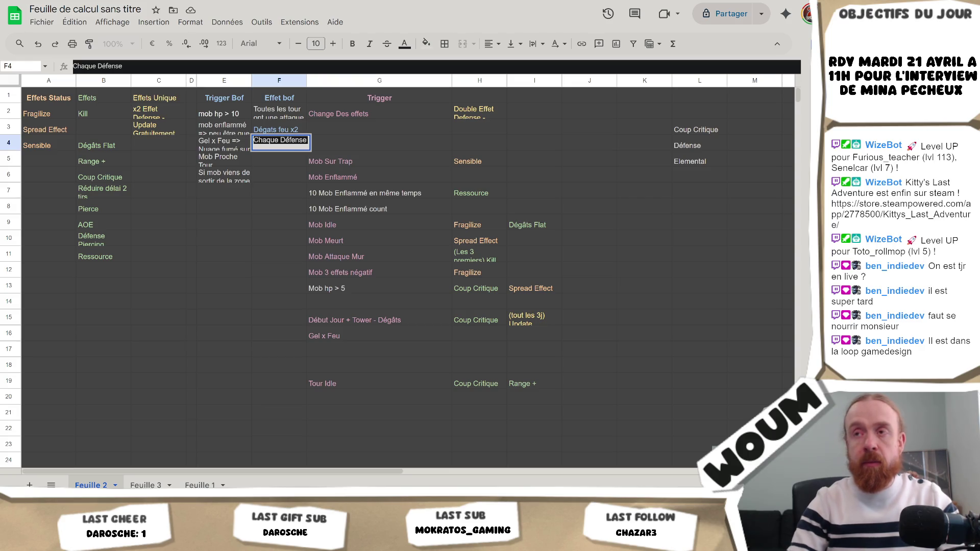
key("BackSpace")
key("BackSpace")
key("BackSpace")
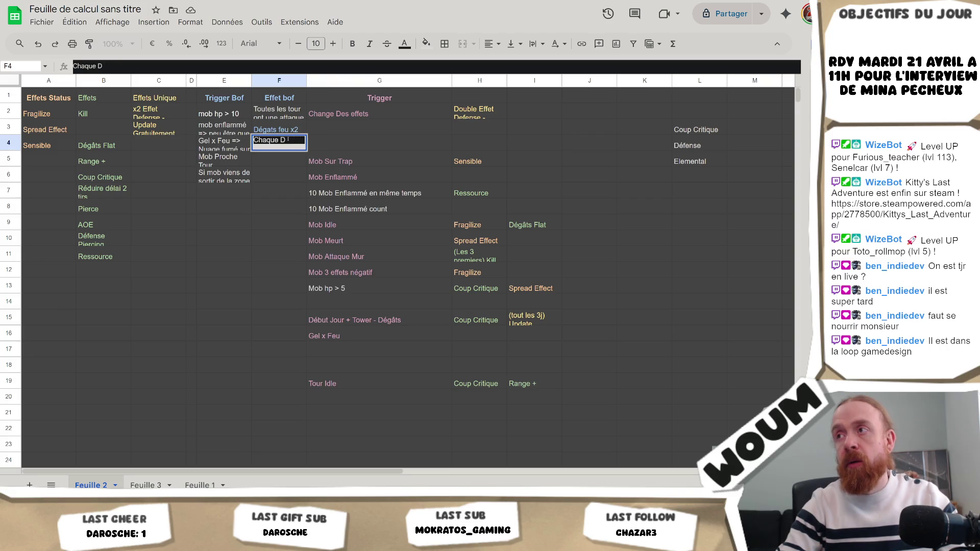
type("é")
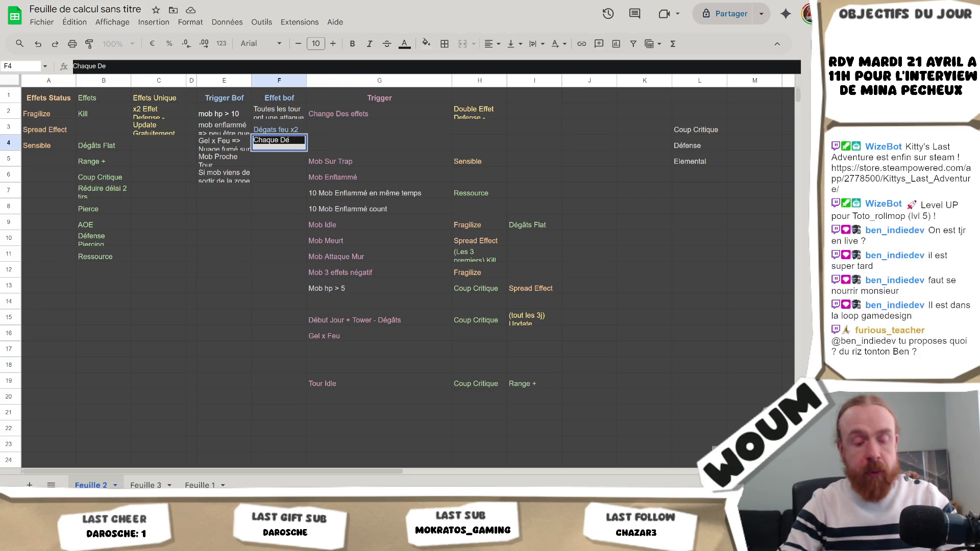
key("BackSpace")
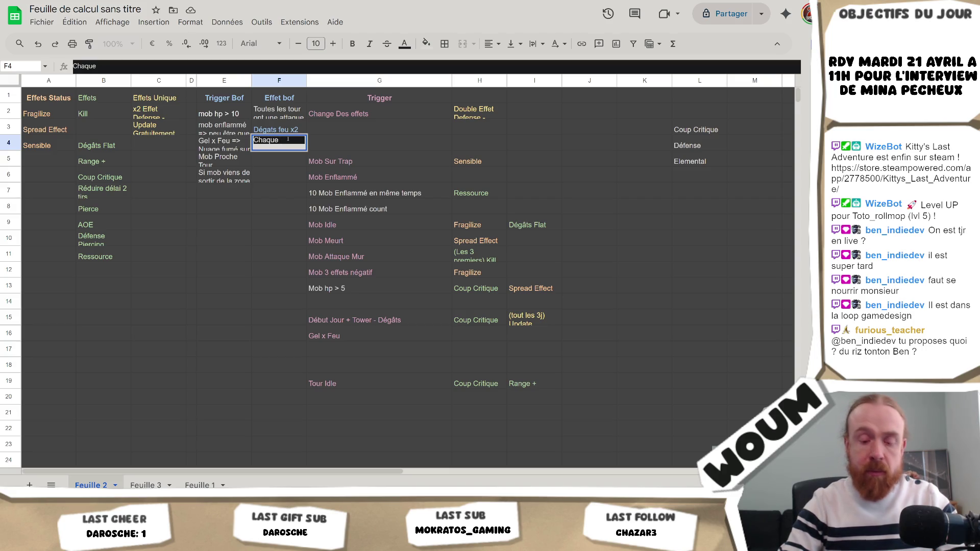
type("pDéfense augm")
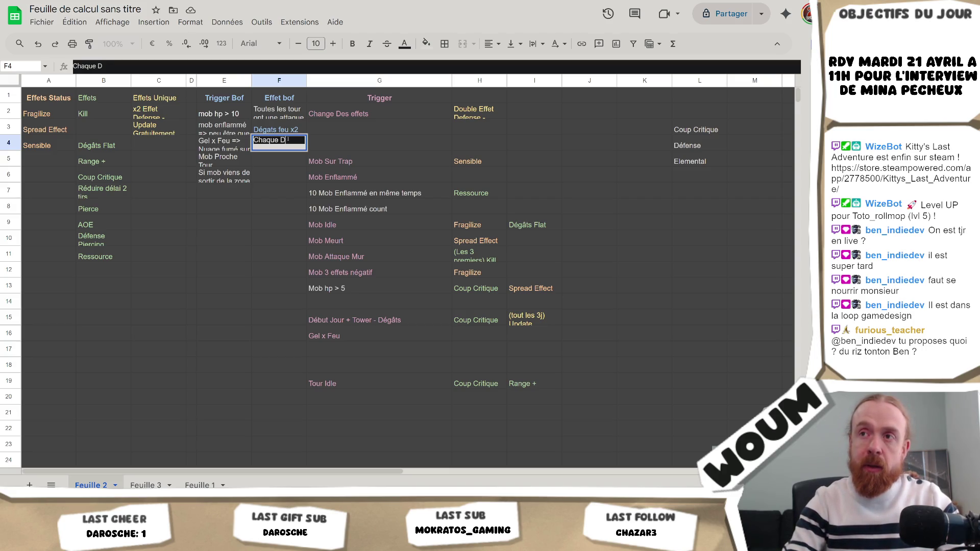
type("ente")
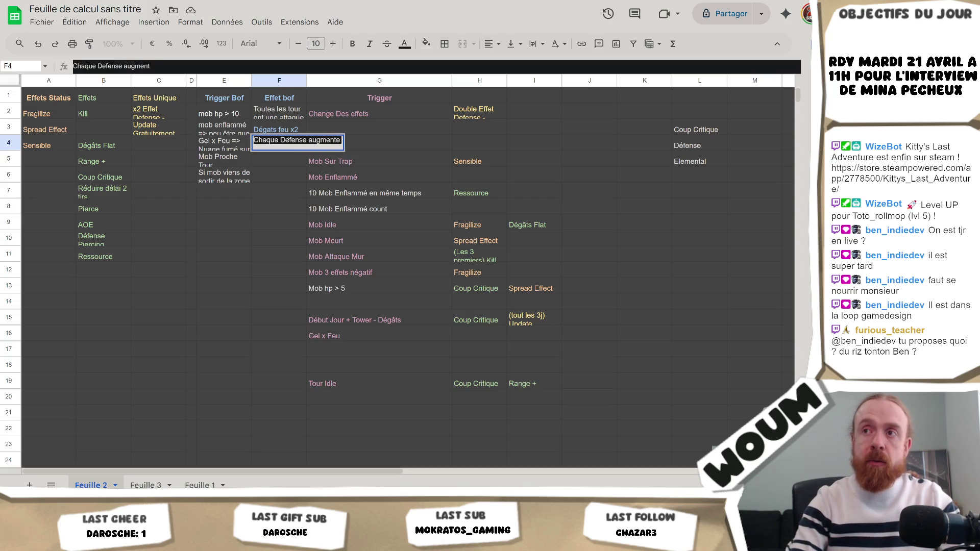
type(" de 10% dégâts")
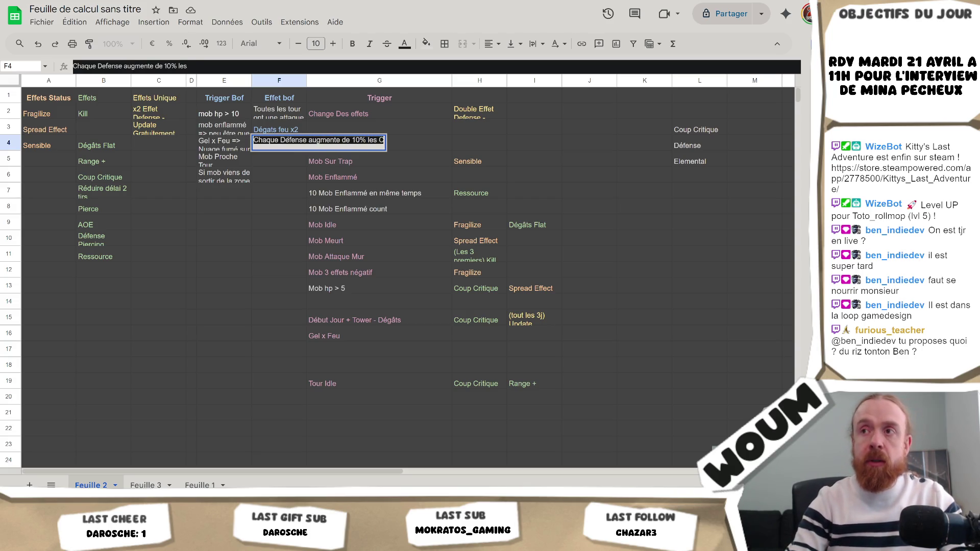
key("Return")
Step: Insert 'chances de' before CC in F4's text
left_click(289, 141)
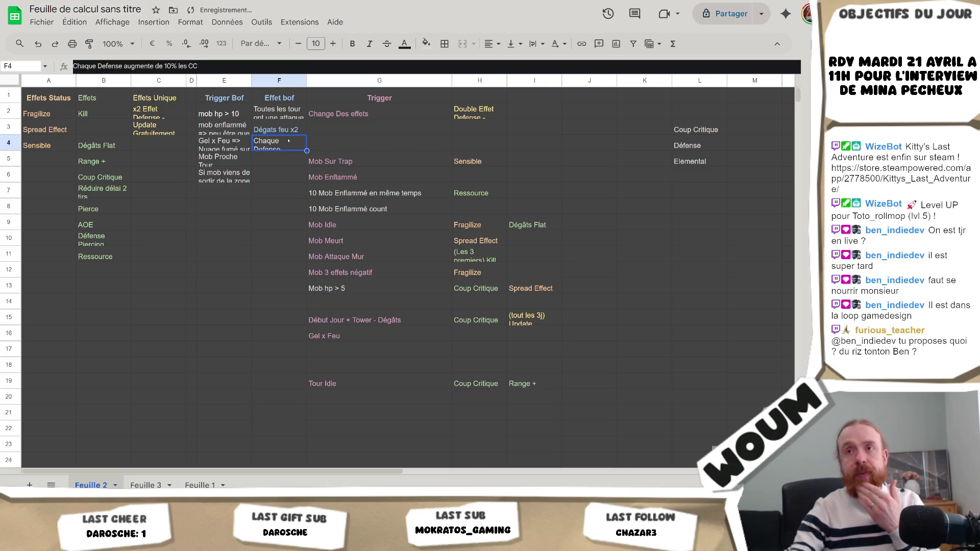
left_click(190, 66)
type("chances de")
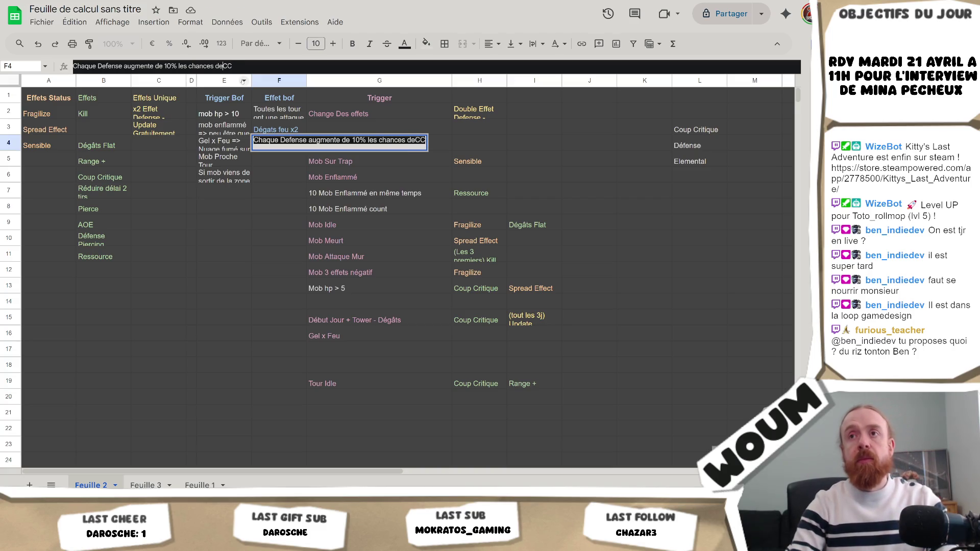
key("Return")
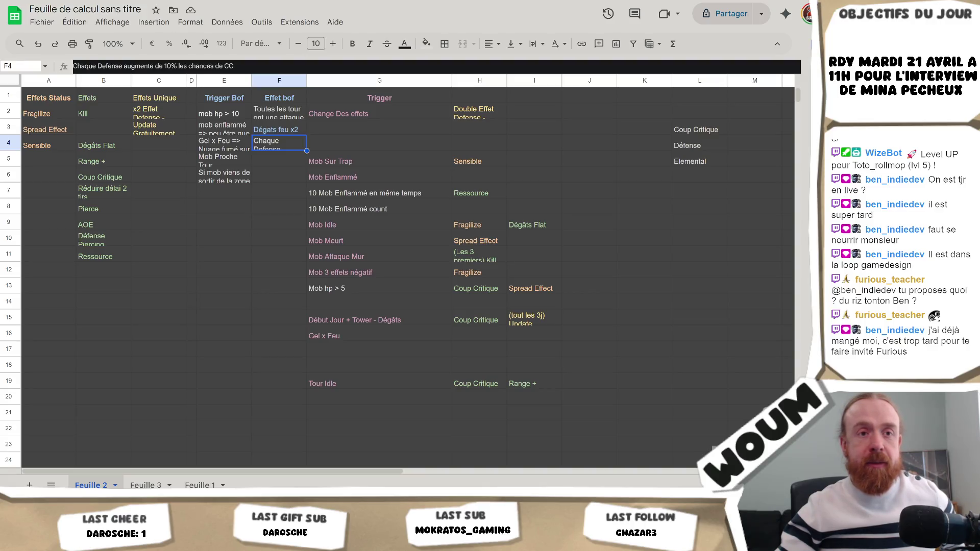
Step: Select the Gel x Feu cell G16
left_click(327, 162)
left_click(283, 149)
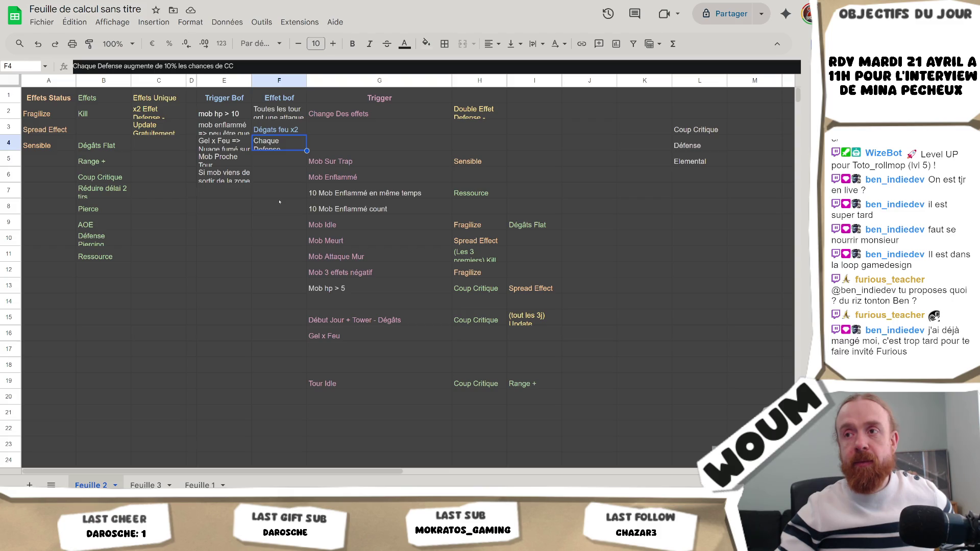
left_click(408, 341)
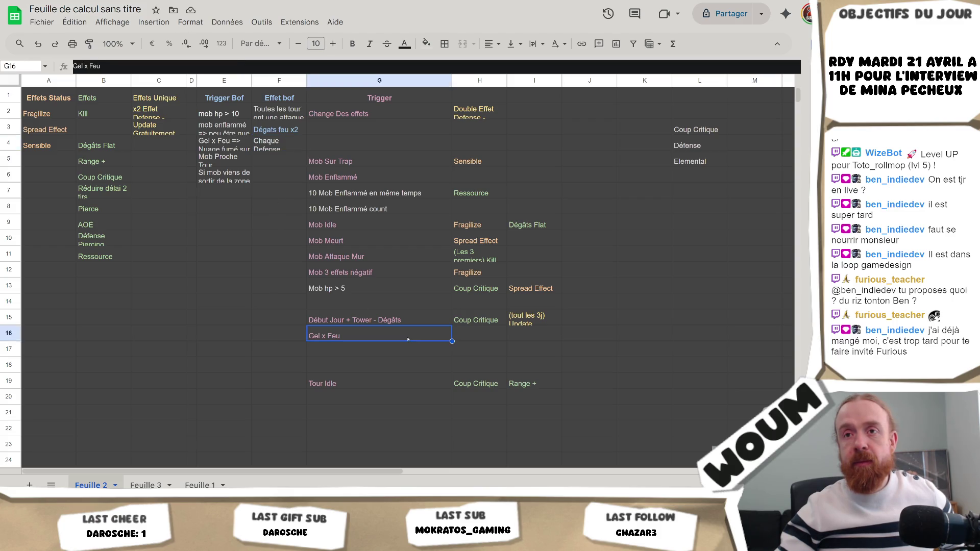
mouse_move(536, 429)
left_mouse_down()
mouse_move(388, 153)
mouse_move(388, 97)
mouse_move(388, 113)
left_mouse_up()
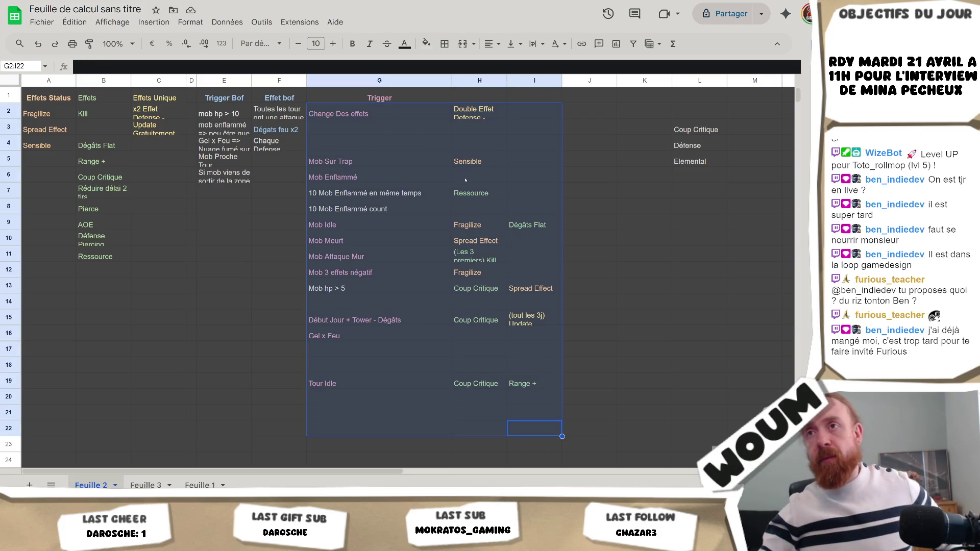
left_click(458, 158)
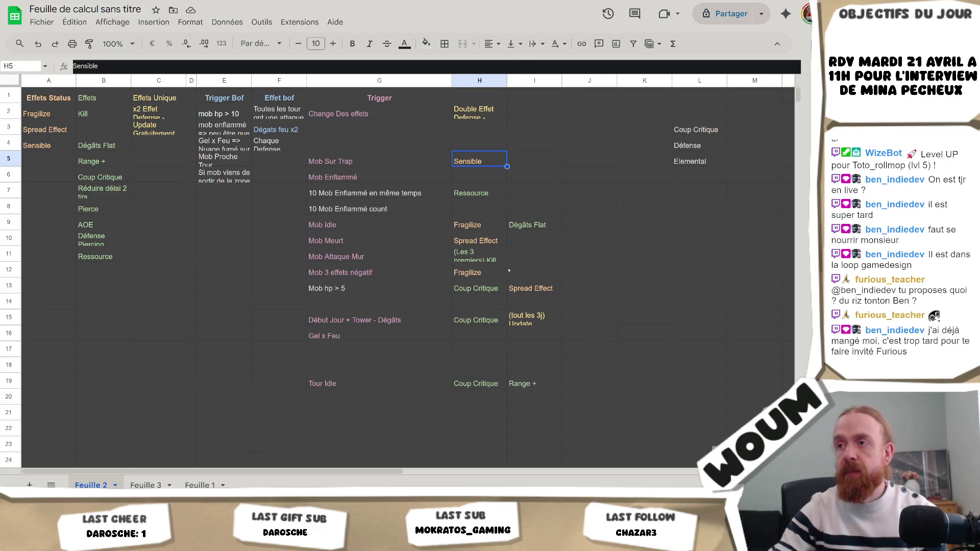
mouse_move(485, 255)
left_mouse_down()
mouse_move(582, 266)
mouse_move(528, 253)
left_mouse_up()
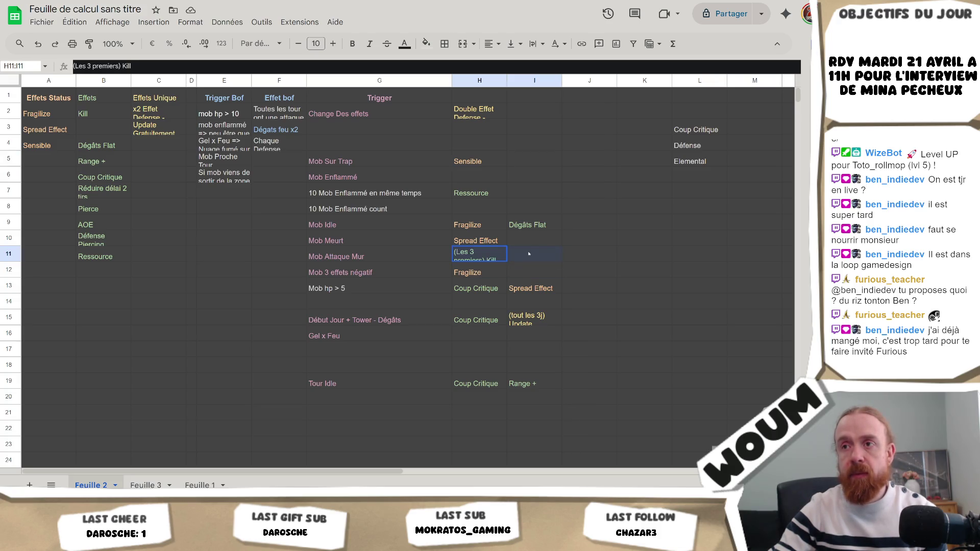
left_click(528, 254)
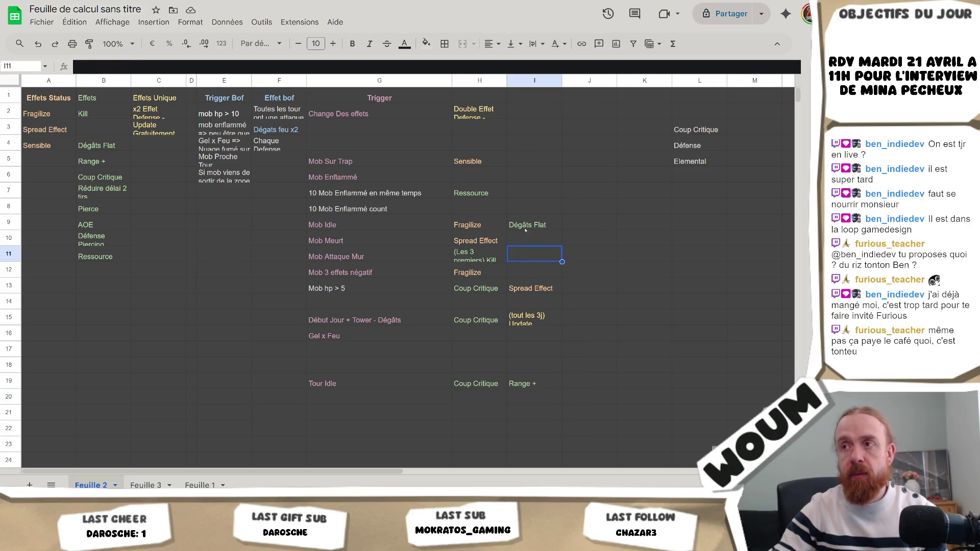
left_click(528, 207)
left_click(529, 187)
left_click(528, 176)
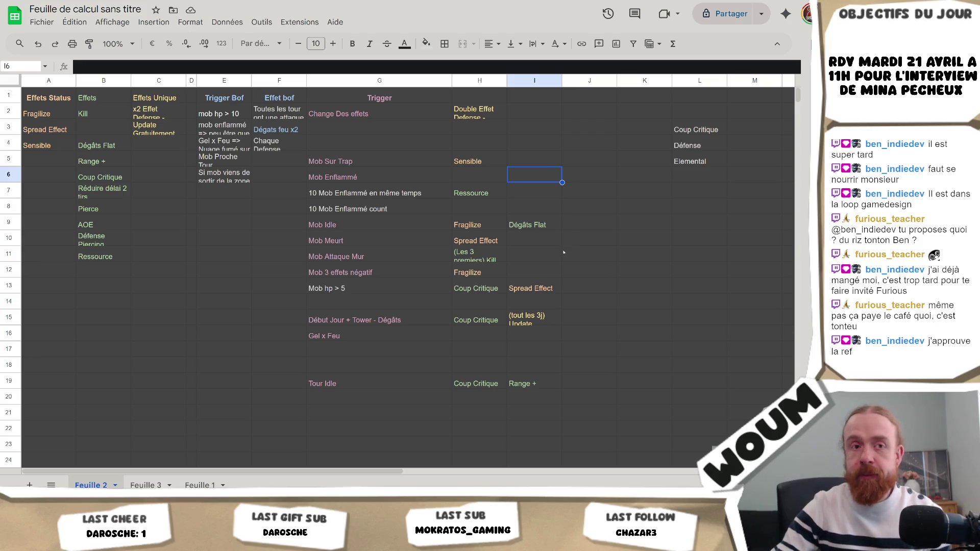
left_click(554, 321)
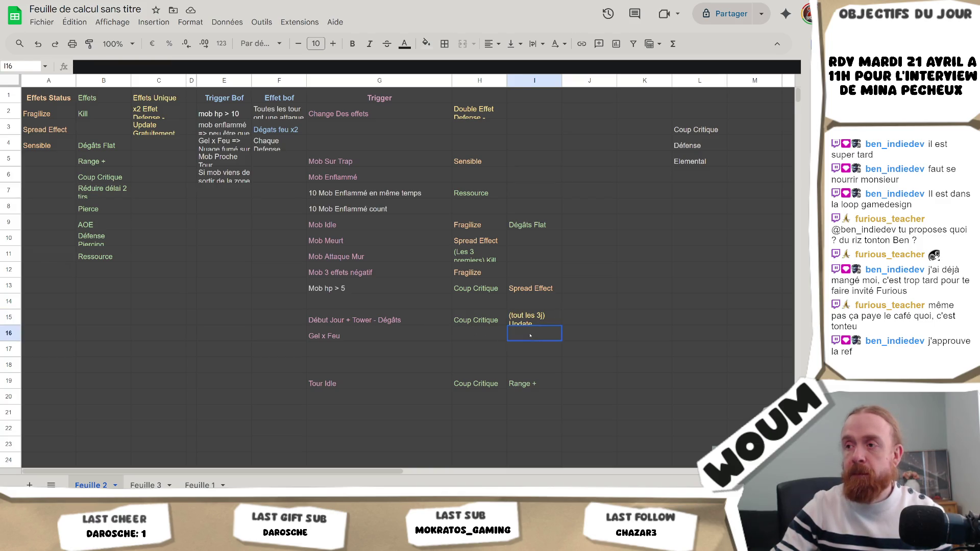
left_click(475, 332)
key("Down")
key("Right")
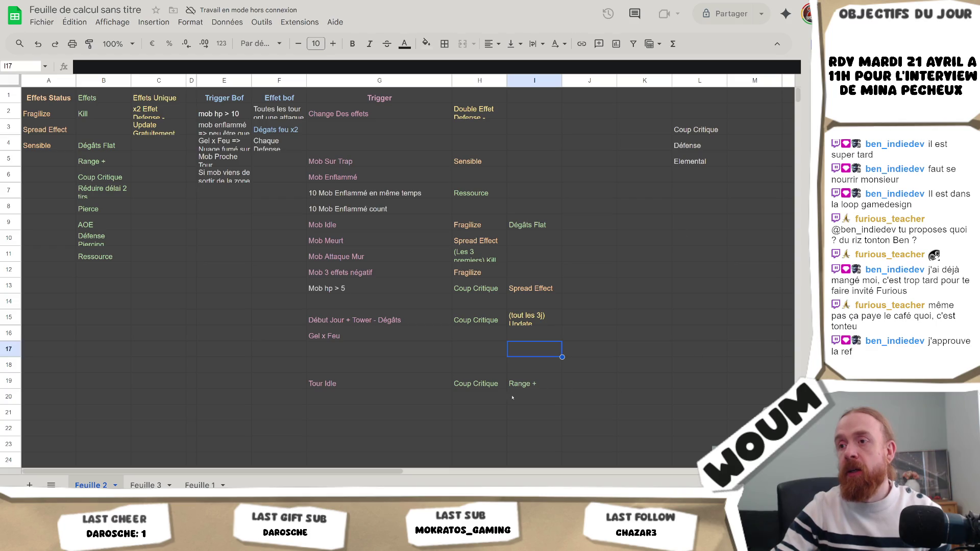
left_click_drag(358, 386, 404, 128)
left_click(409, 135)
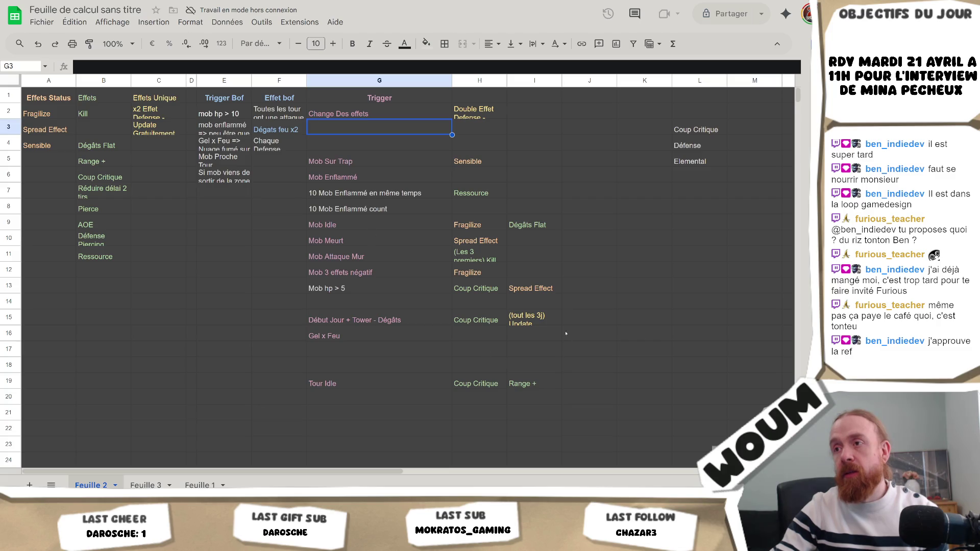
left_click(480, 337)
mouse_move(492, 337)
left_mouse_down()
mouse_move(445, 337)
mouse_move(485, 341)
left_mouse_up()
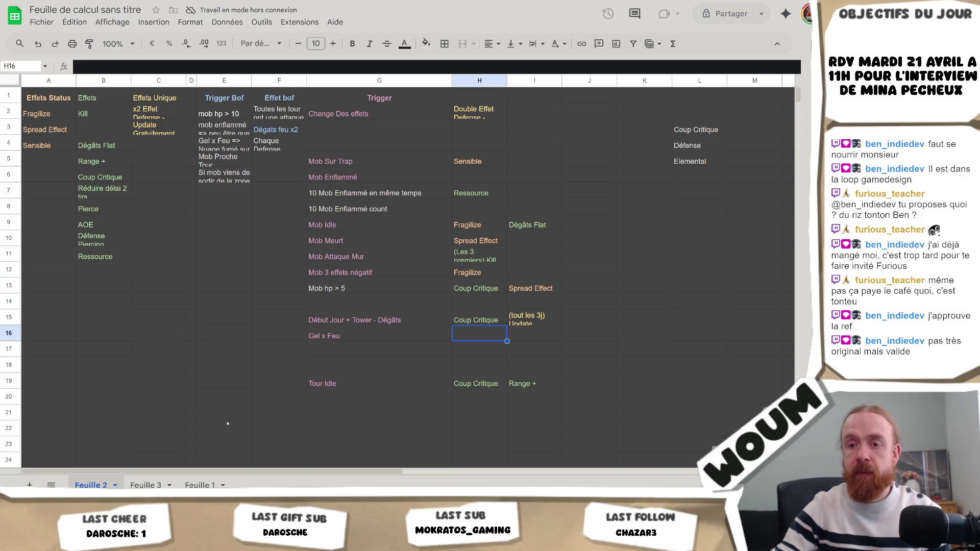
key("alt+Tab")
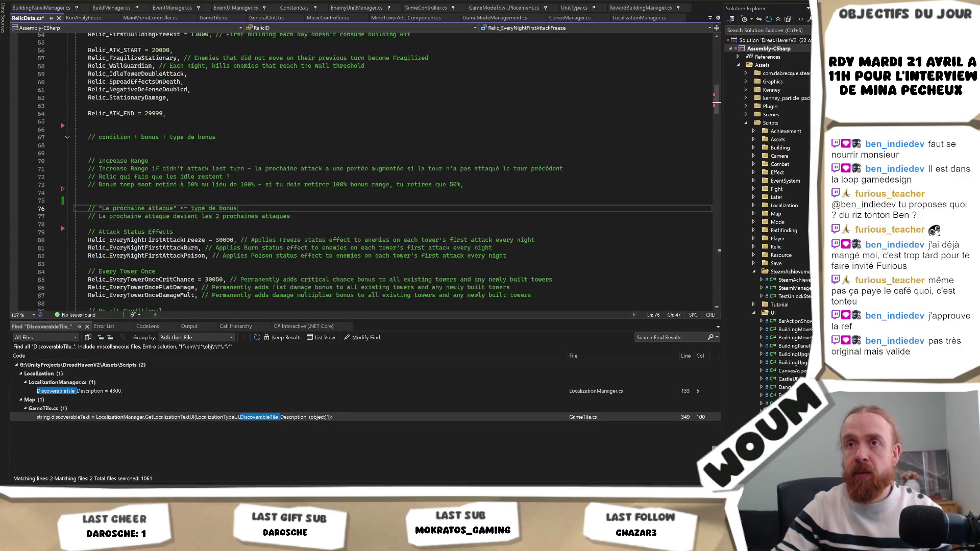
Step: Switch from RelicData.cs back to the Google Sheets brainstorm on Feuille 2
key("alt+Tab")
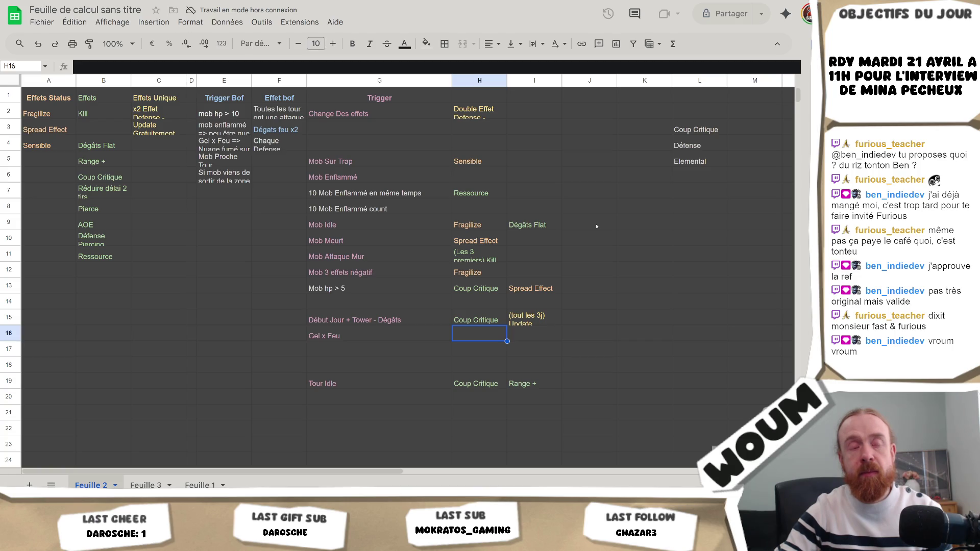
left_click_drag(534, 335, 467, 321)
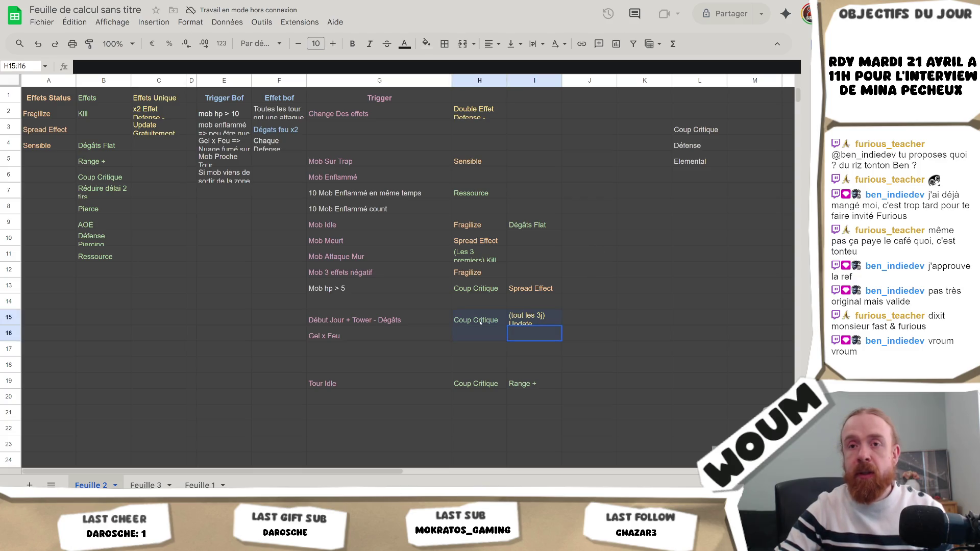
left_click(467, 331)
key("Right")
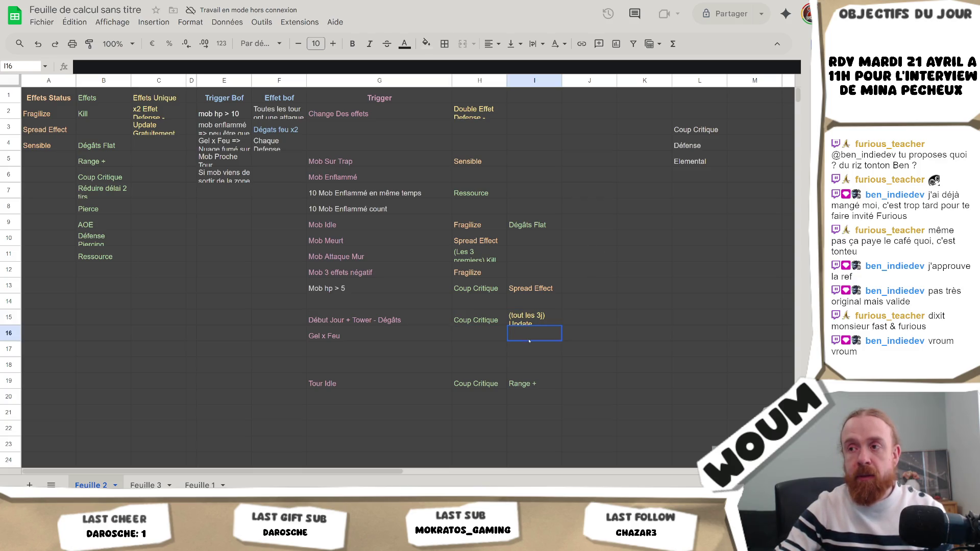
mouse_move(466, 331)
left_mouse_down()
mouse_move(533, 321)
mouse_move(358, 334)
left_mouse_up()
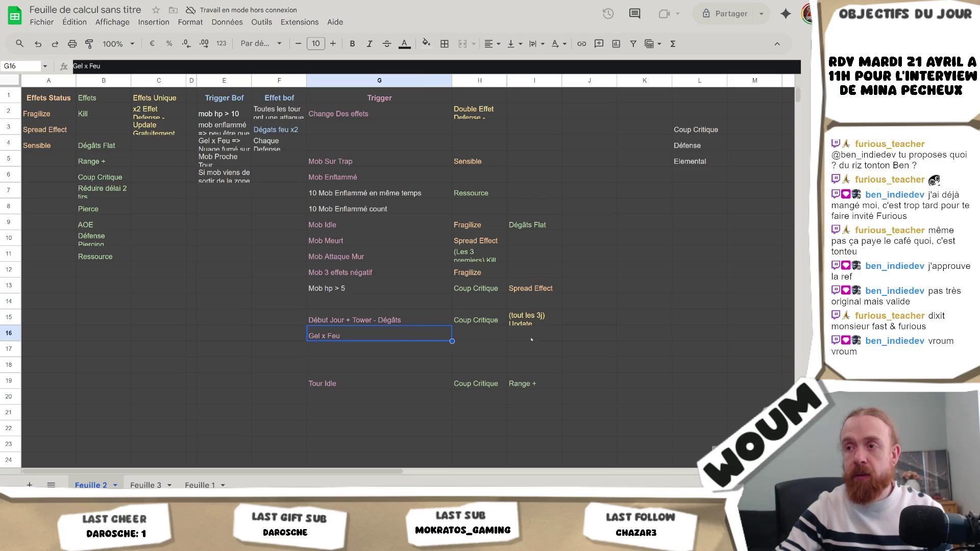
key("Right")
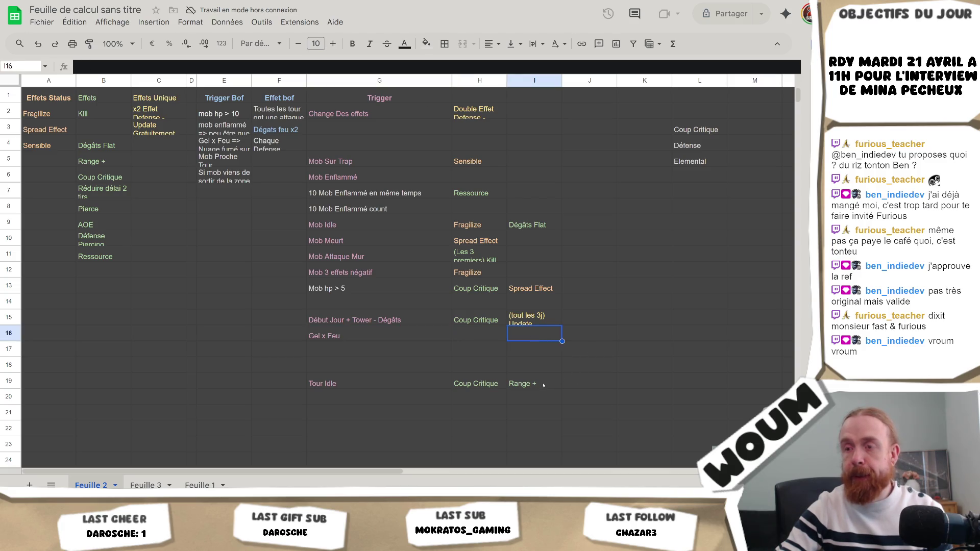
left_click(543, 386)
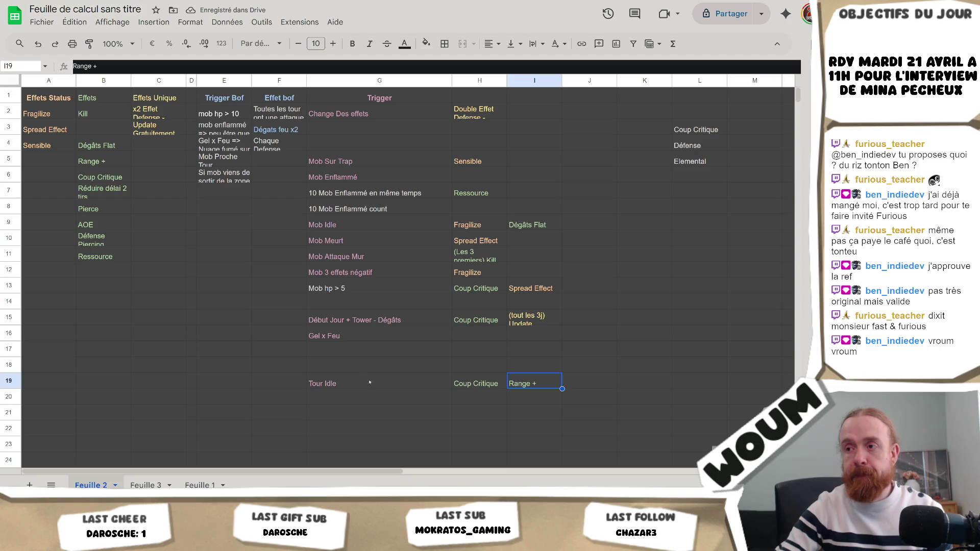
left_click_drag(398, 384, 533, 387)
left_click(542, 389)
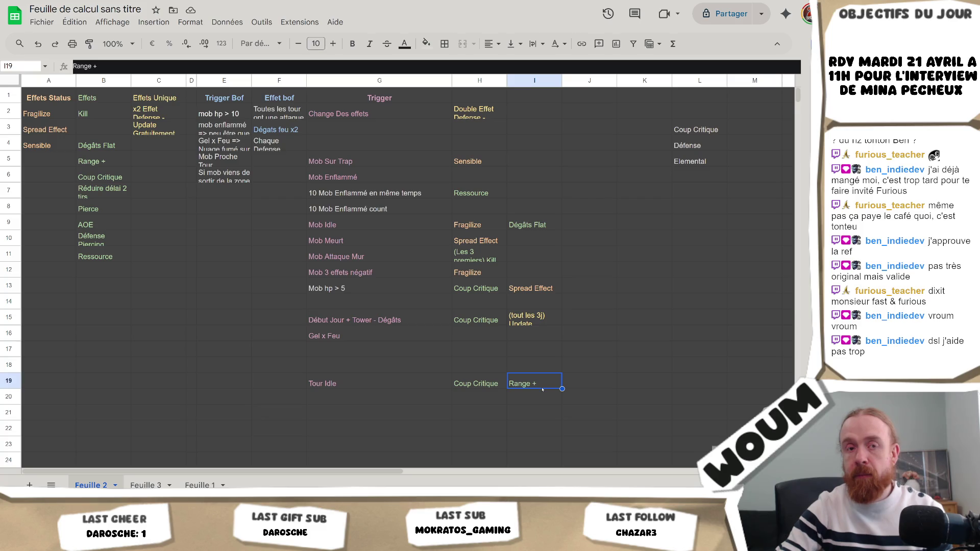
left_click(427, 304)
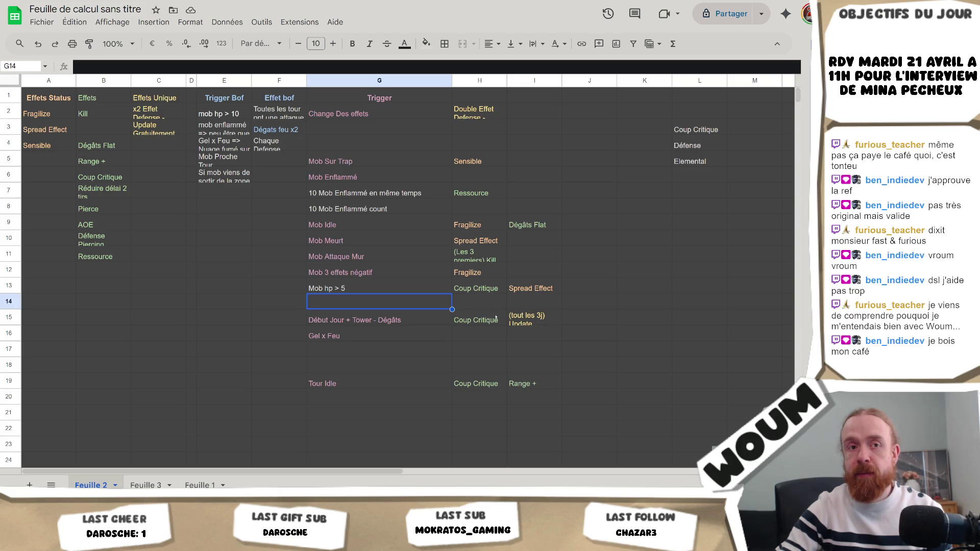
left_click(411, 281)
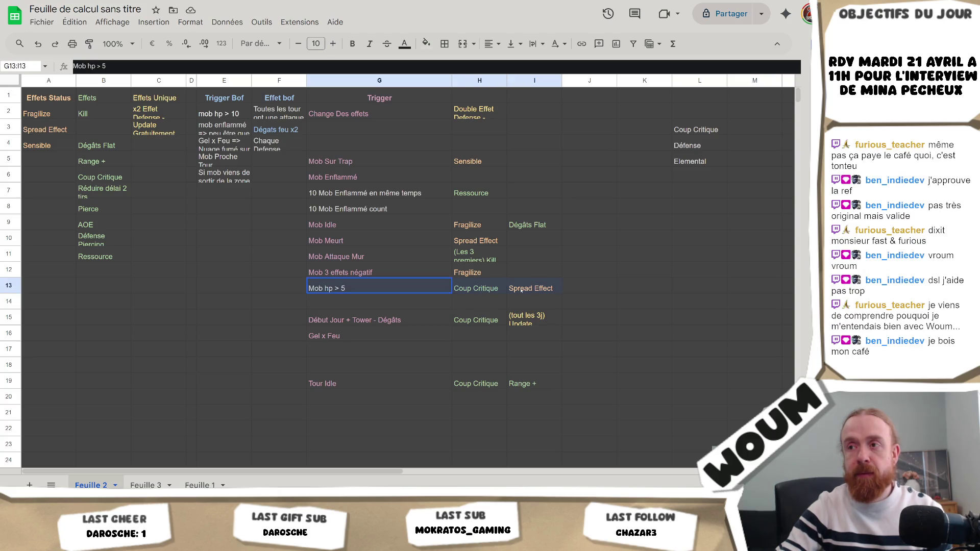
left_click(405, 303)
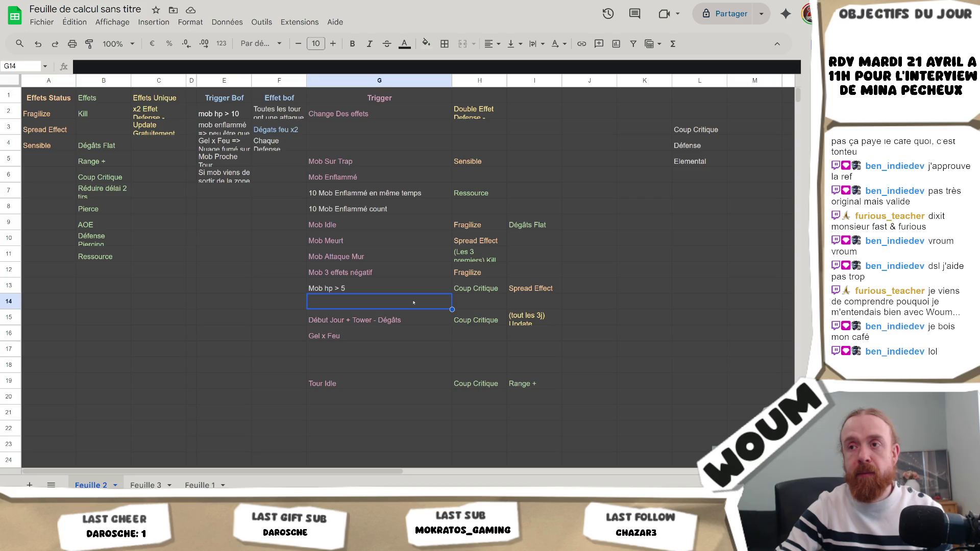
key("Down")
key("Down")
key("Up")
key("Up")
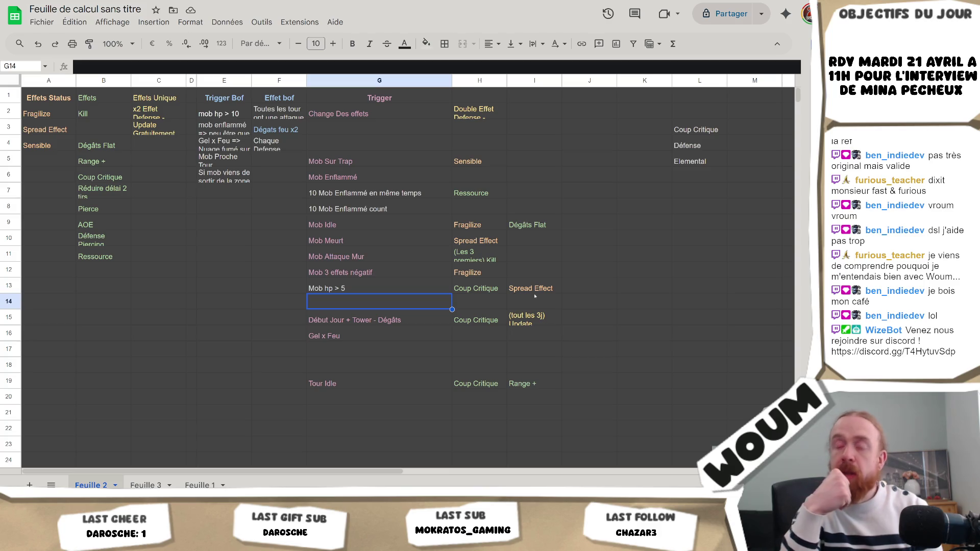
left_click(272, 175)
left_click(273, 161)
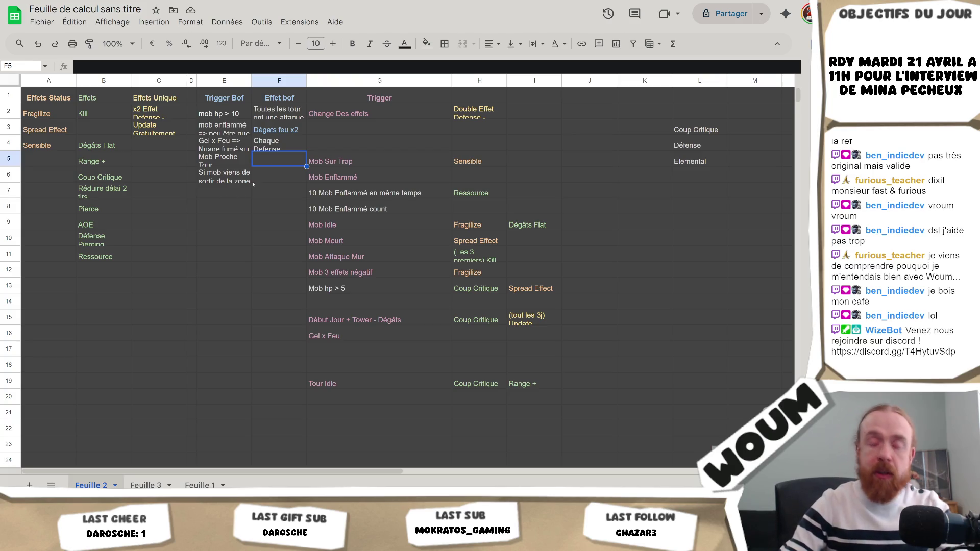
Step: Enter 'Mob visable de + loin ?' in F5 under Effet bof
key("Return")
type("Mob visable de +")
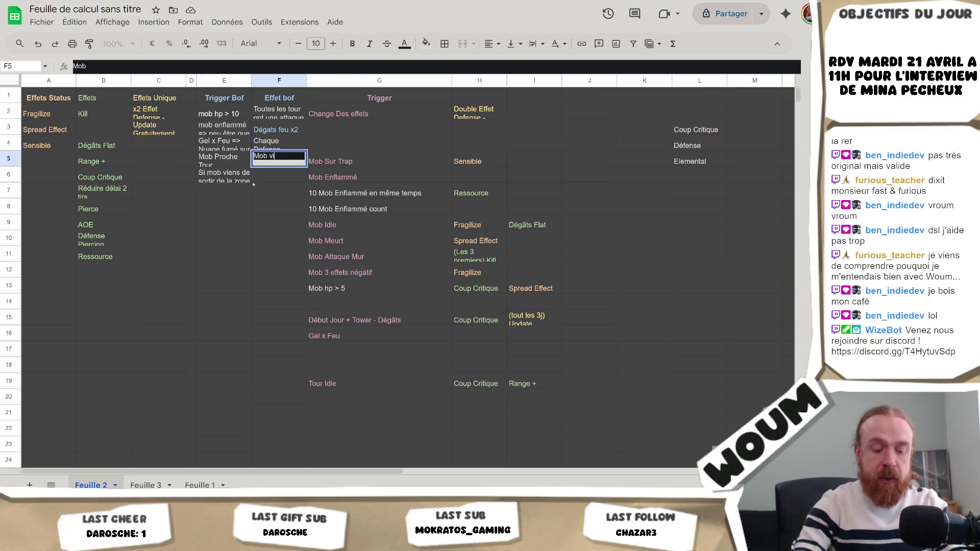
type(" loin ?")
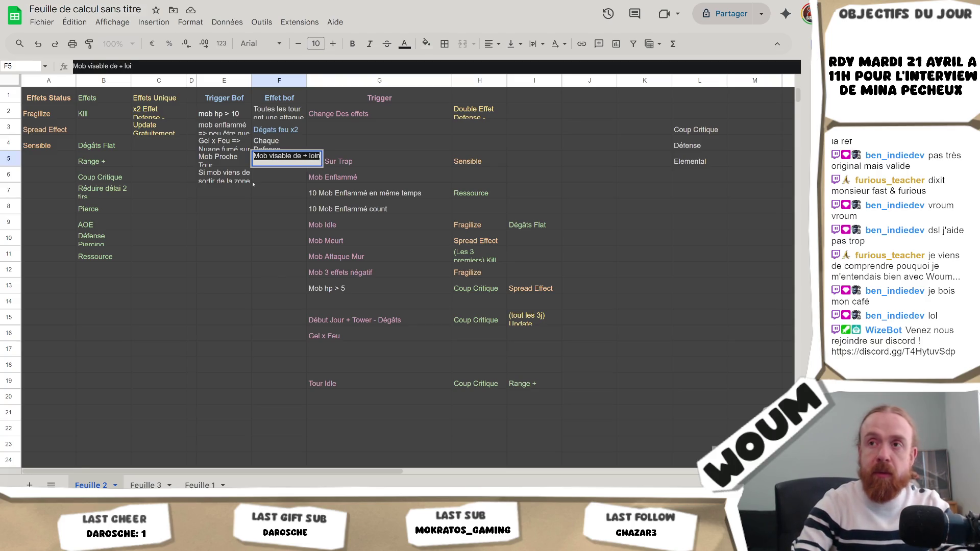
key("Return")
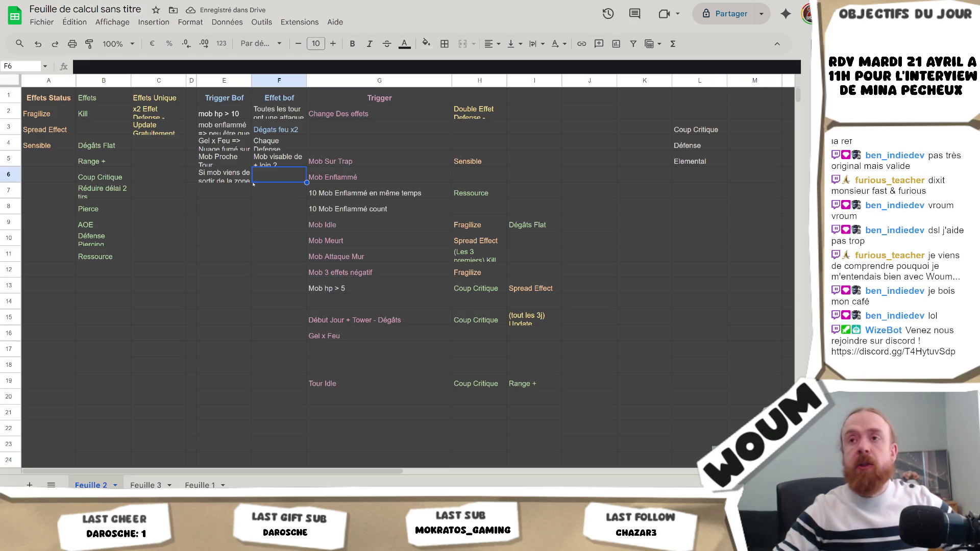
Step: Extend the F5 note with 'si mob > 5 hp, on peut le tapper de X cases de + loin'
key("Up")
key("Return")
type("si mob")
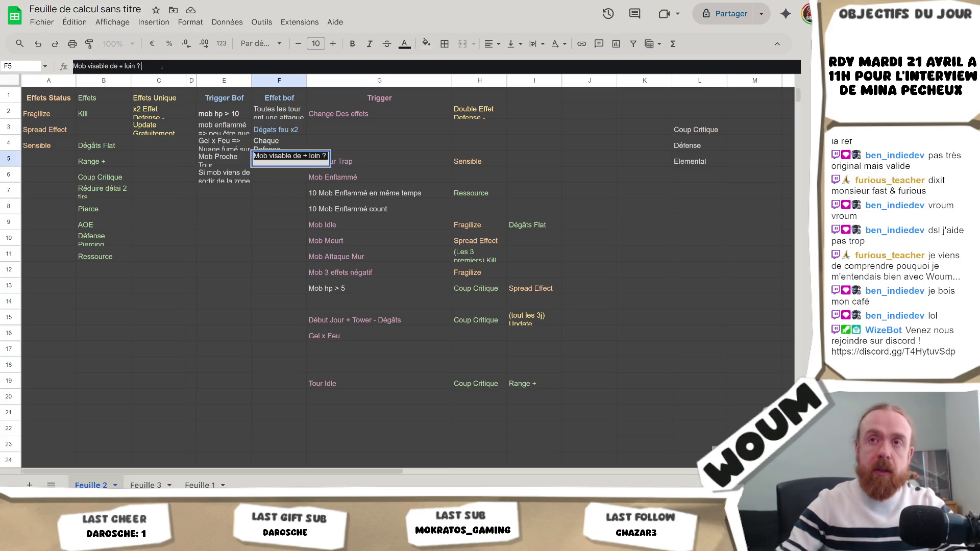
type(" > 5")
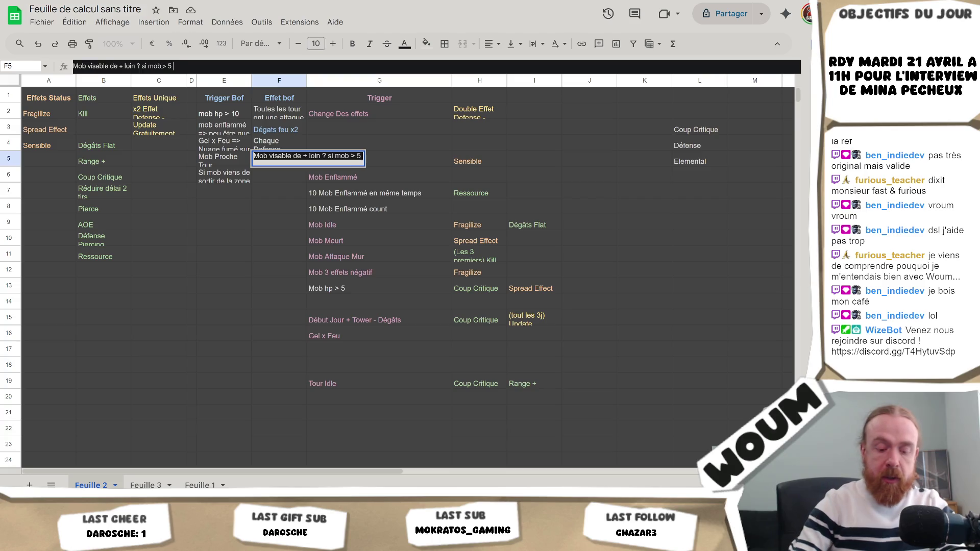
type(" hp, on peut le t")
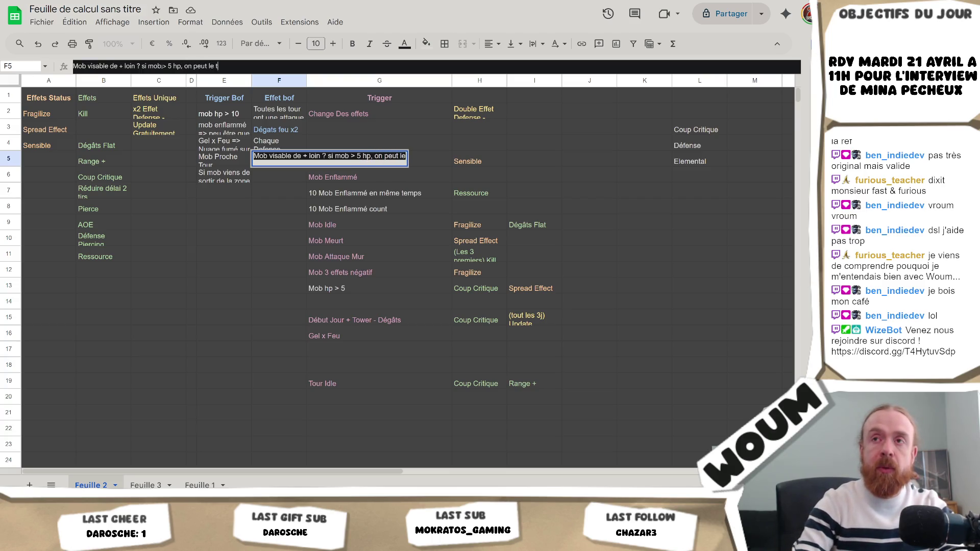
type("apper de")
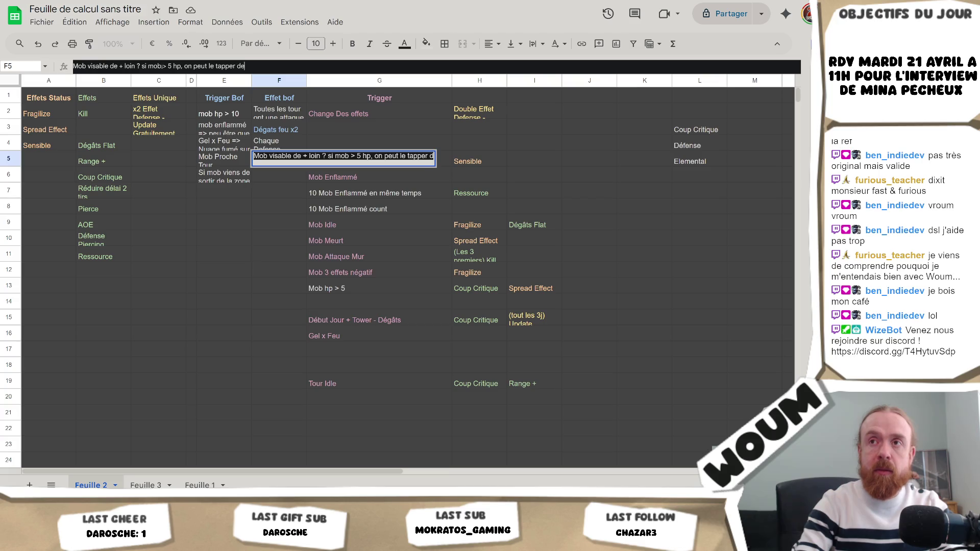
type(" X cases de")
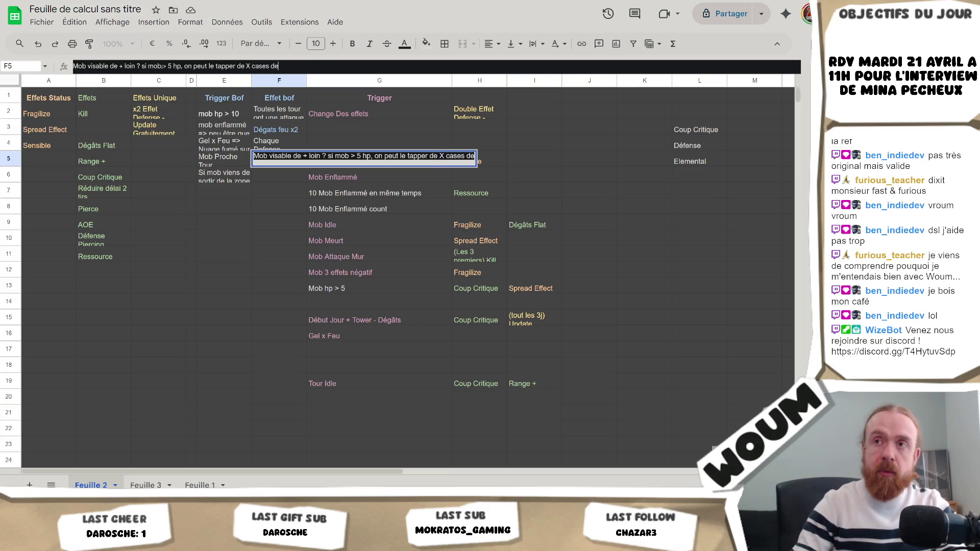
type(" + loin")
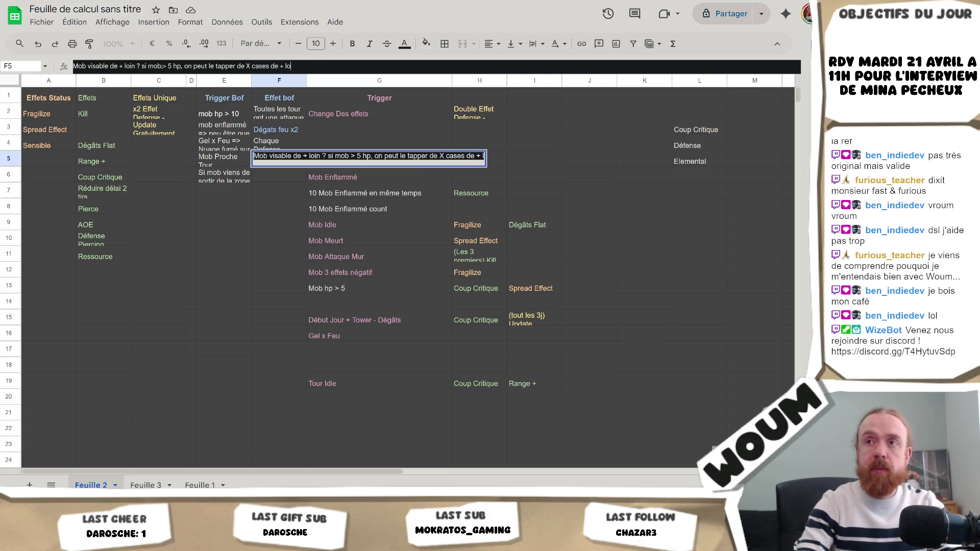
key("Return")
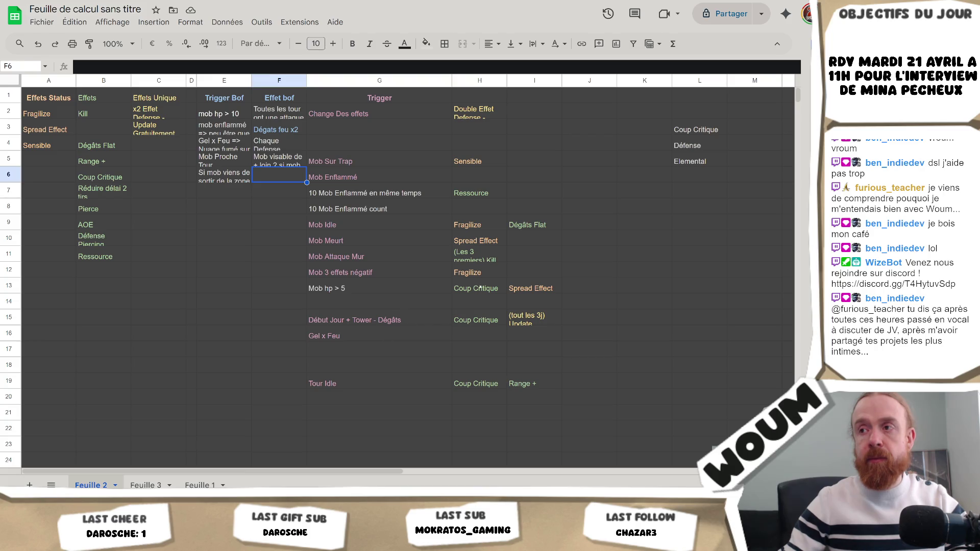
left_click_drag(480, 287, 511, 288)
left_click(359, 286)
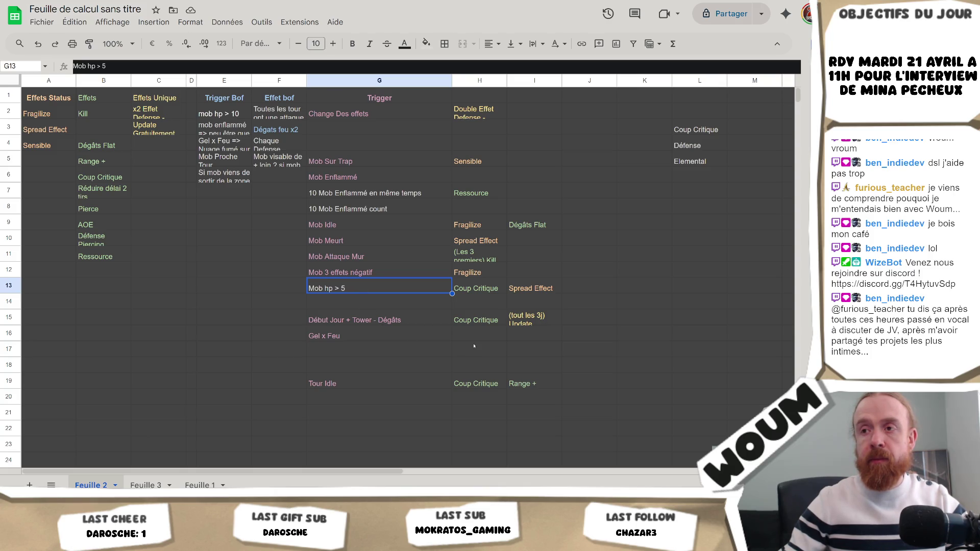
left_click(478, 324)
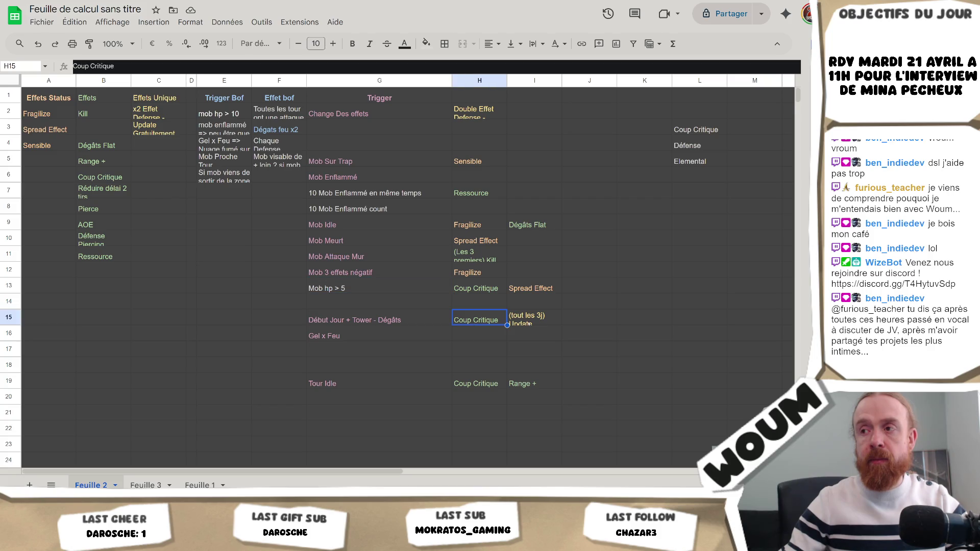
left_click(531, 324)
left_click(473, 319)
left_click(359, 318)
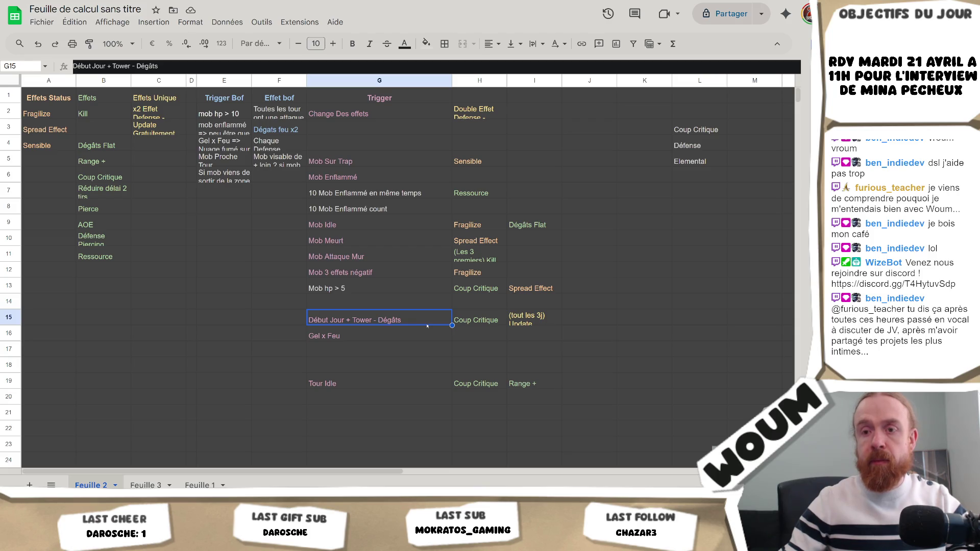